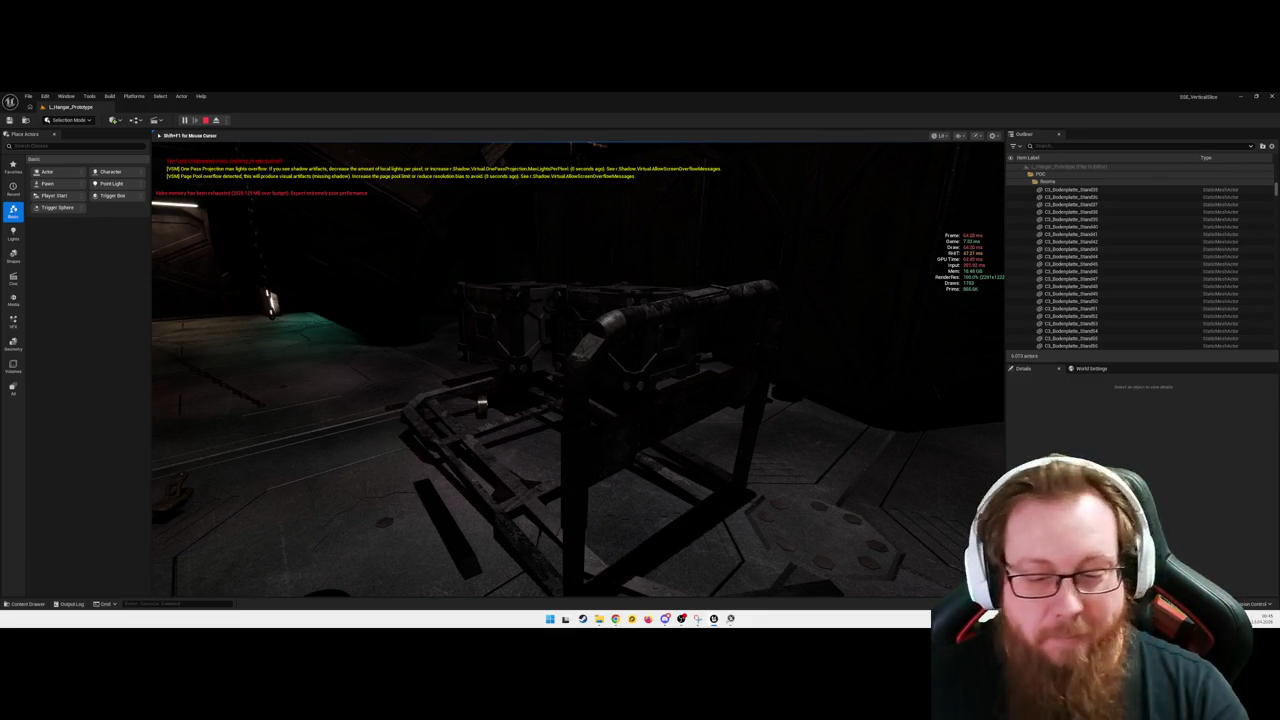
Step: Switch the play view to Shader Complexity and walk through the room inspecting pink hot spots
{"action": "key", "text": "alt+8"}
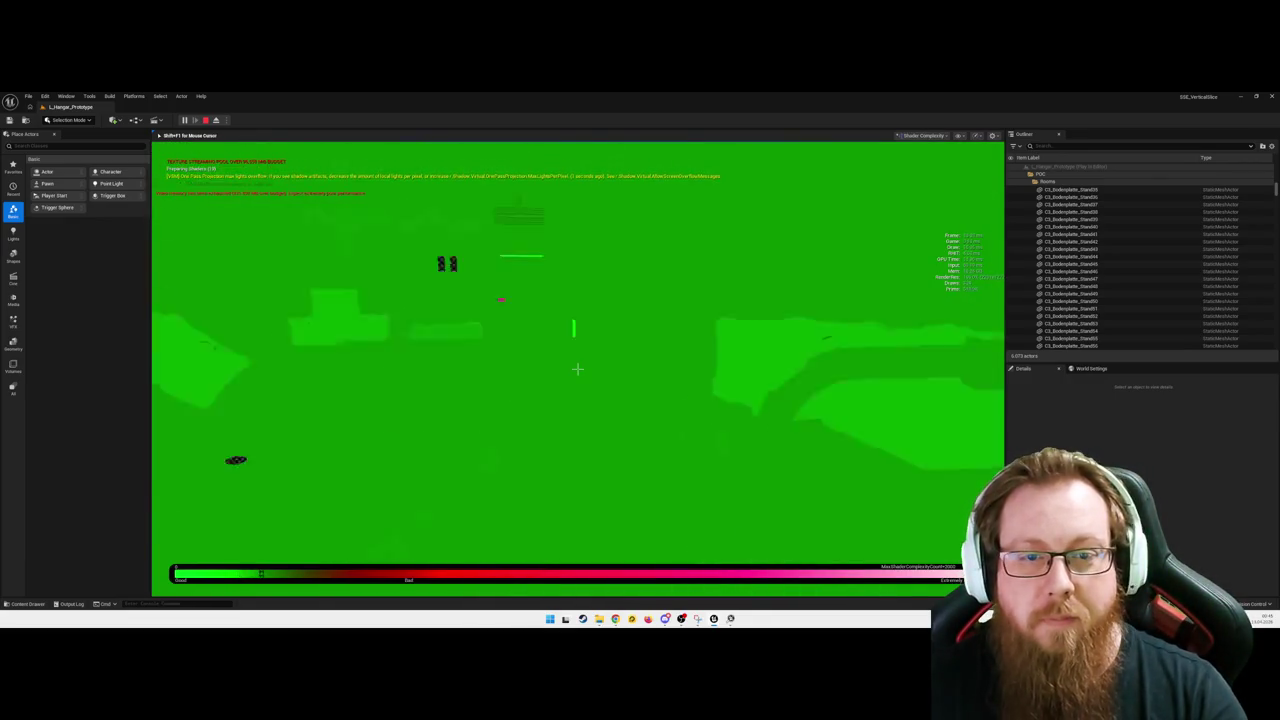
{"action": "key", "text": "w"}
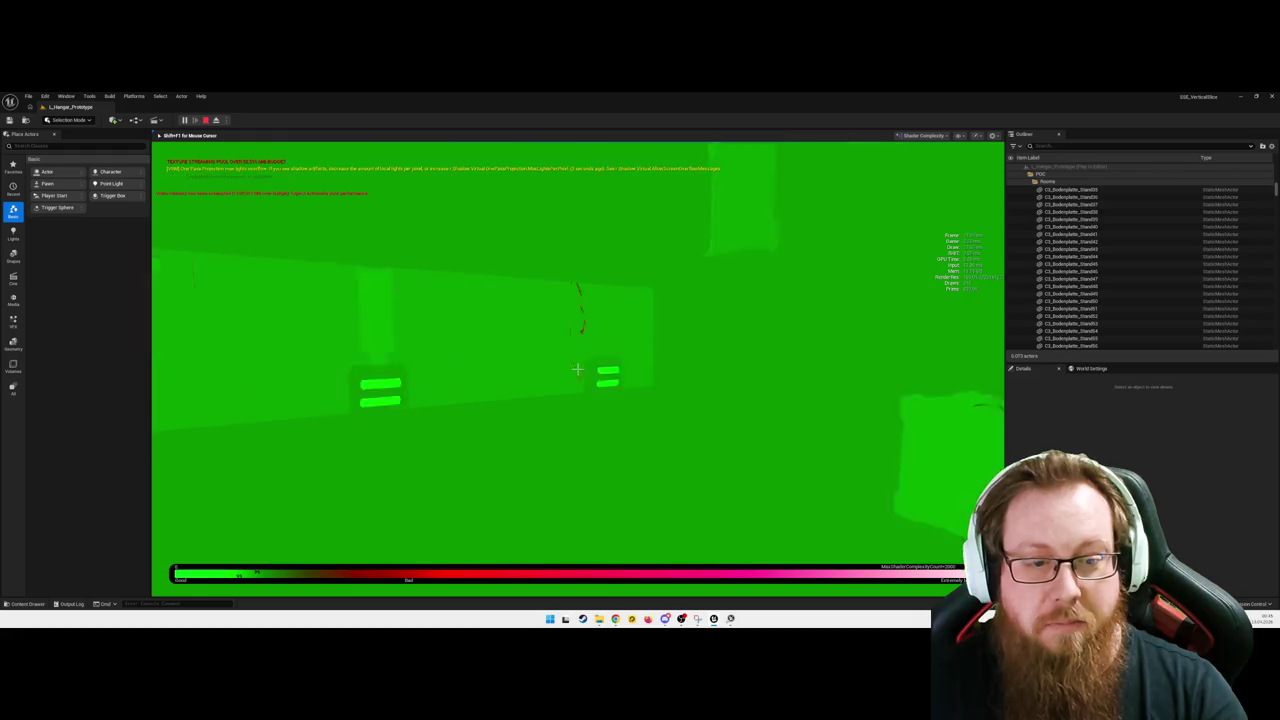
{"action": "key", "text": "w"}
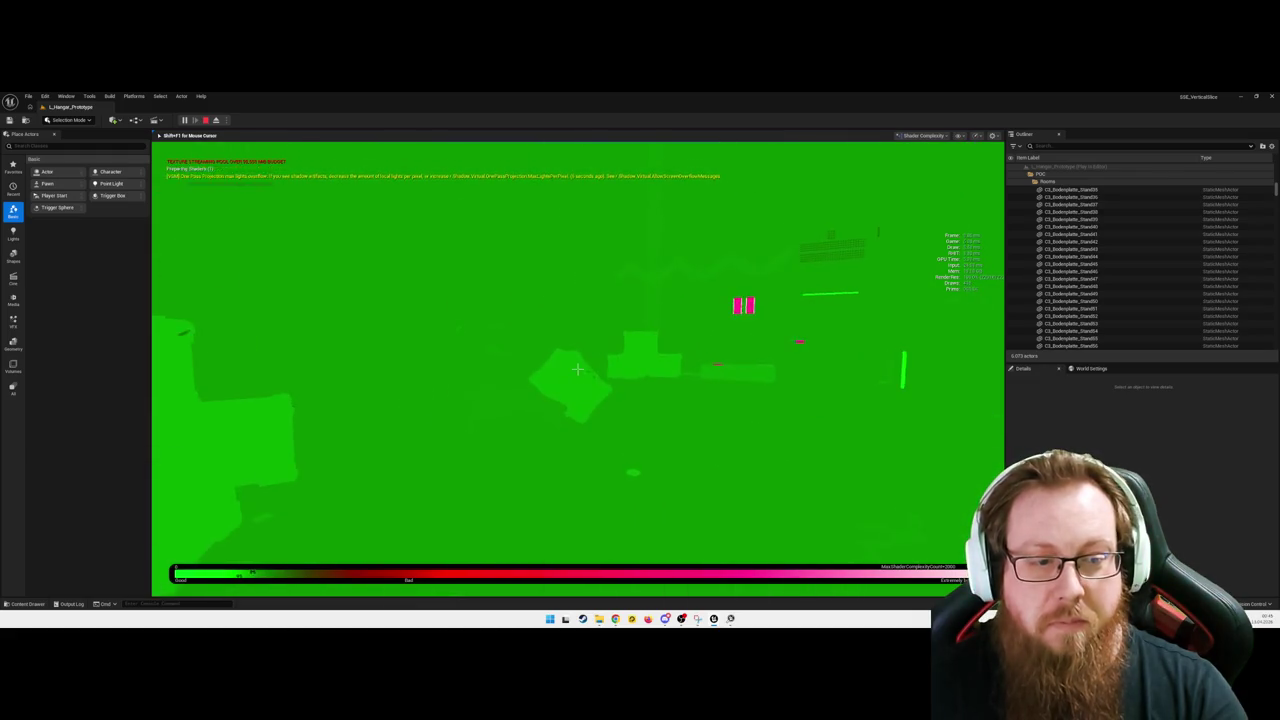
{"action": "key", "text": "w"}
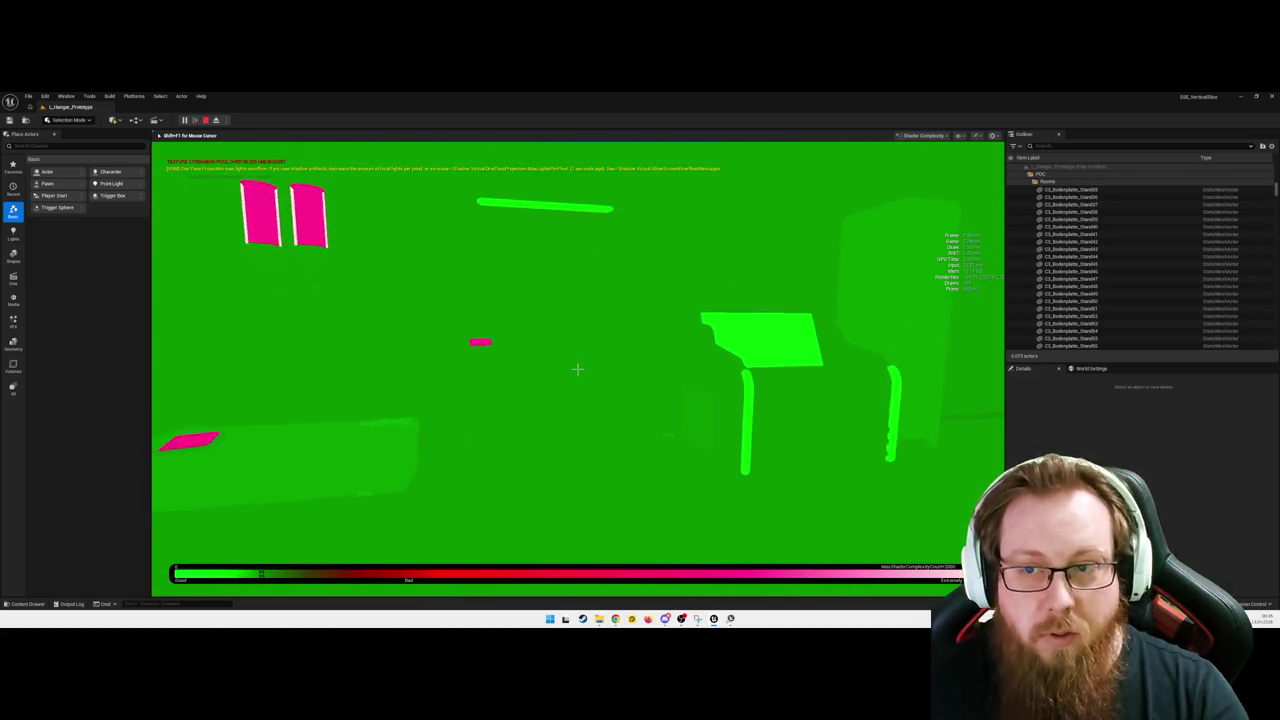
{"action": "key", "text": "w"}
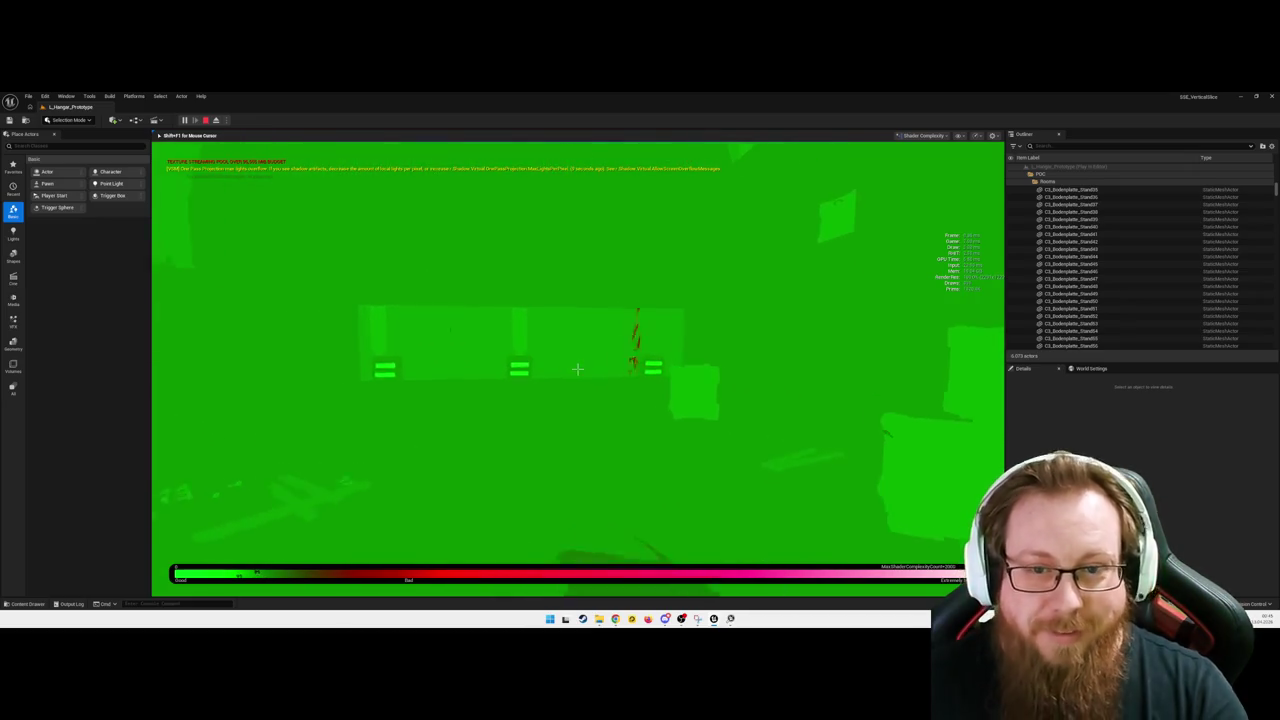
{"action": "key", "text": "w"}
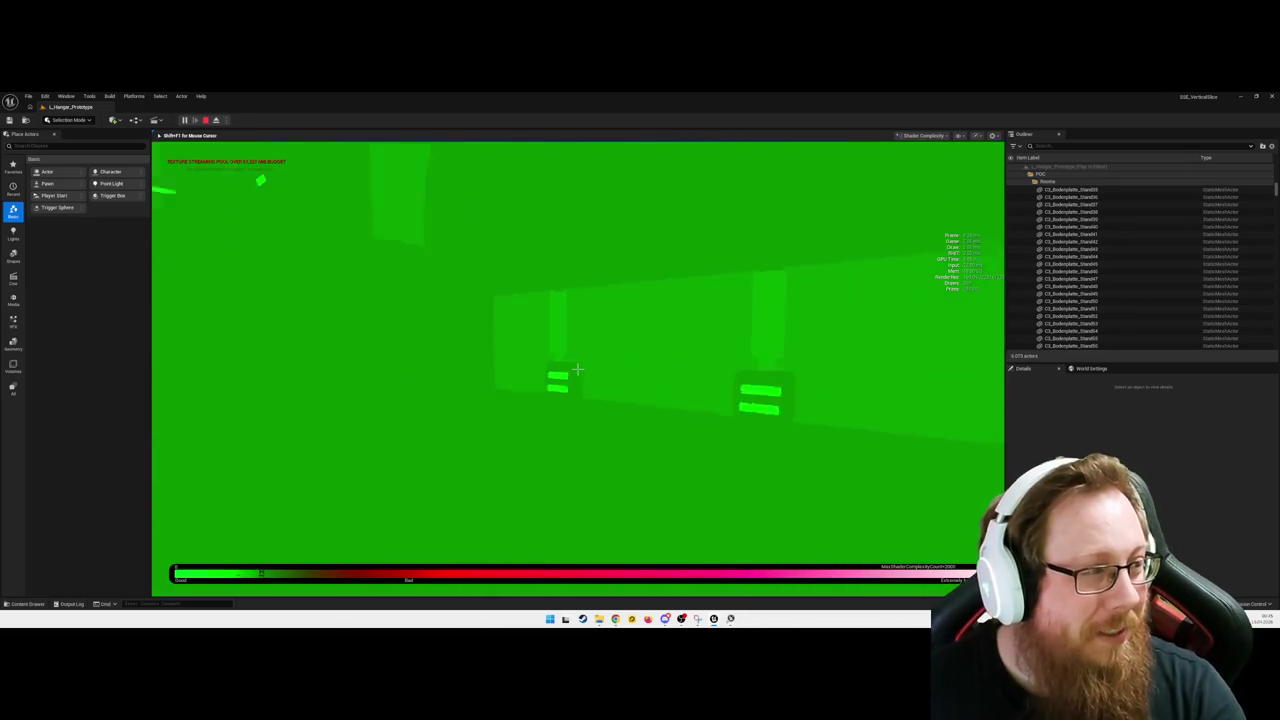
{"action": "key", "text": "w"}
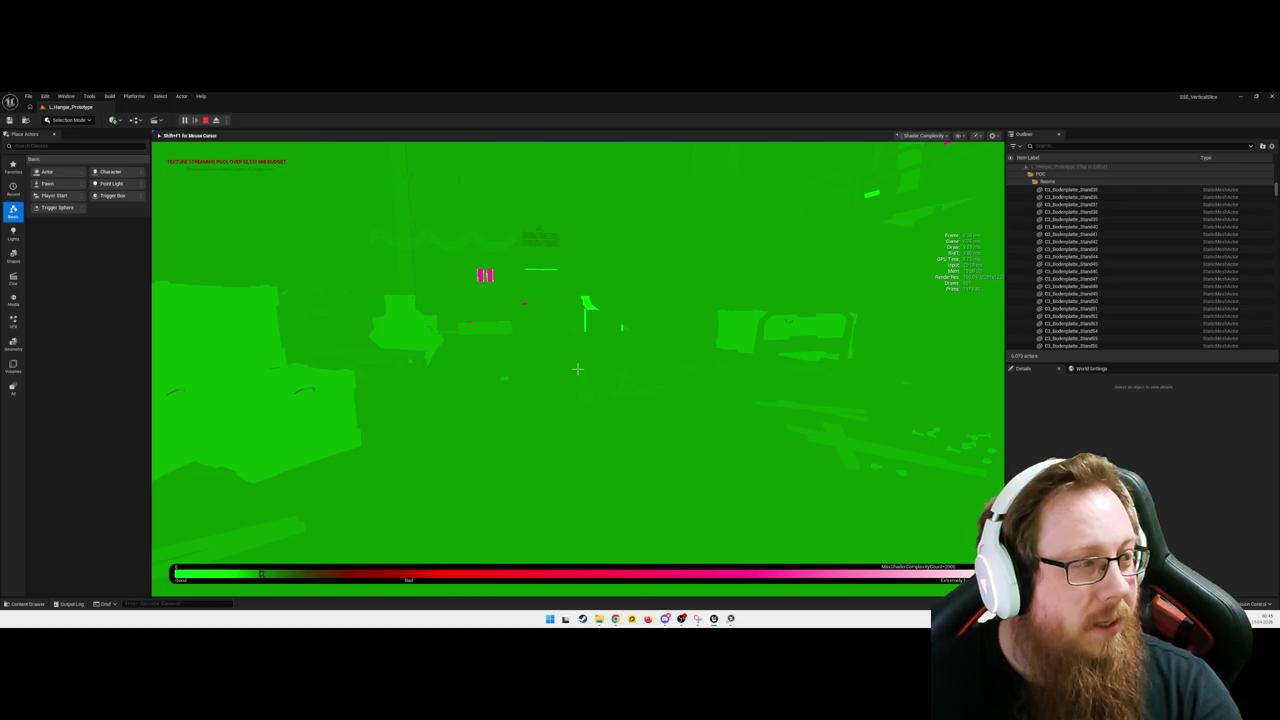
{"action": "key", "text": "w"}
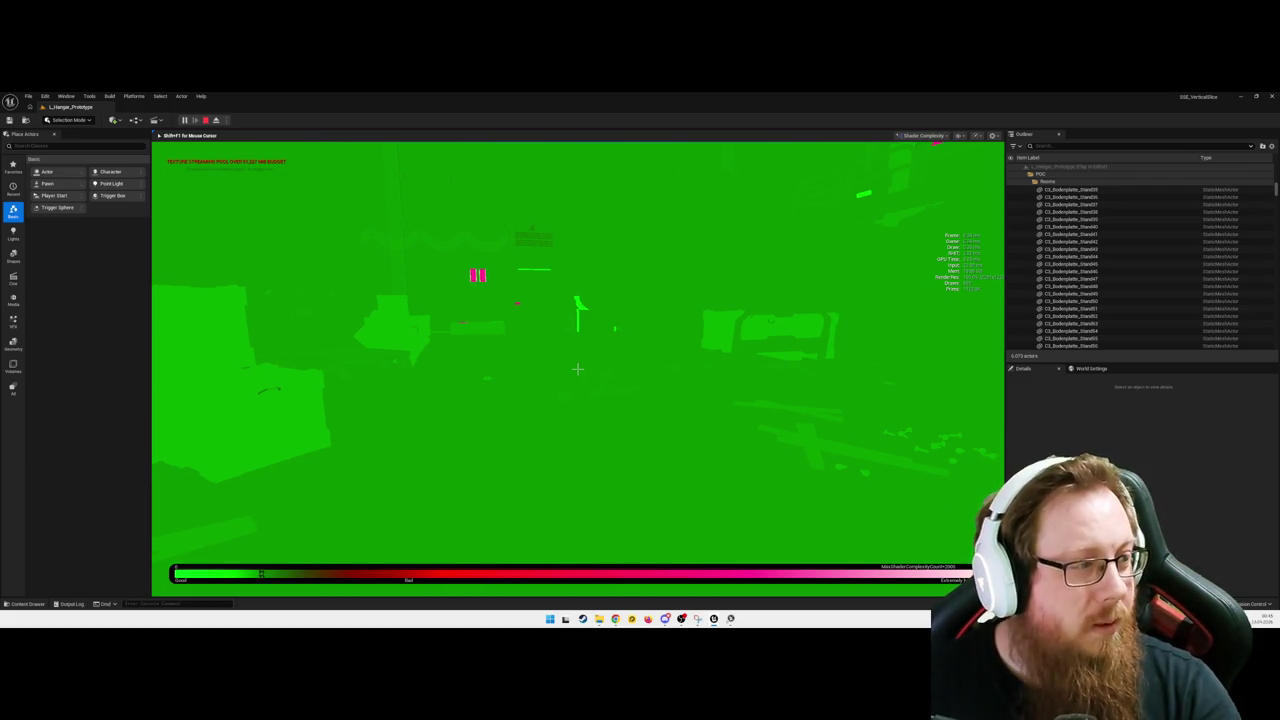
{"action": "key", "text": "w"}
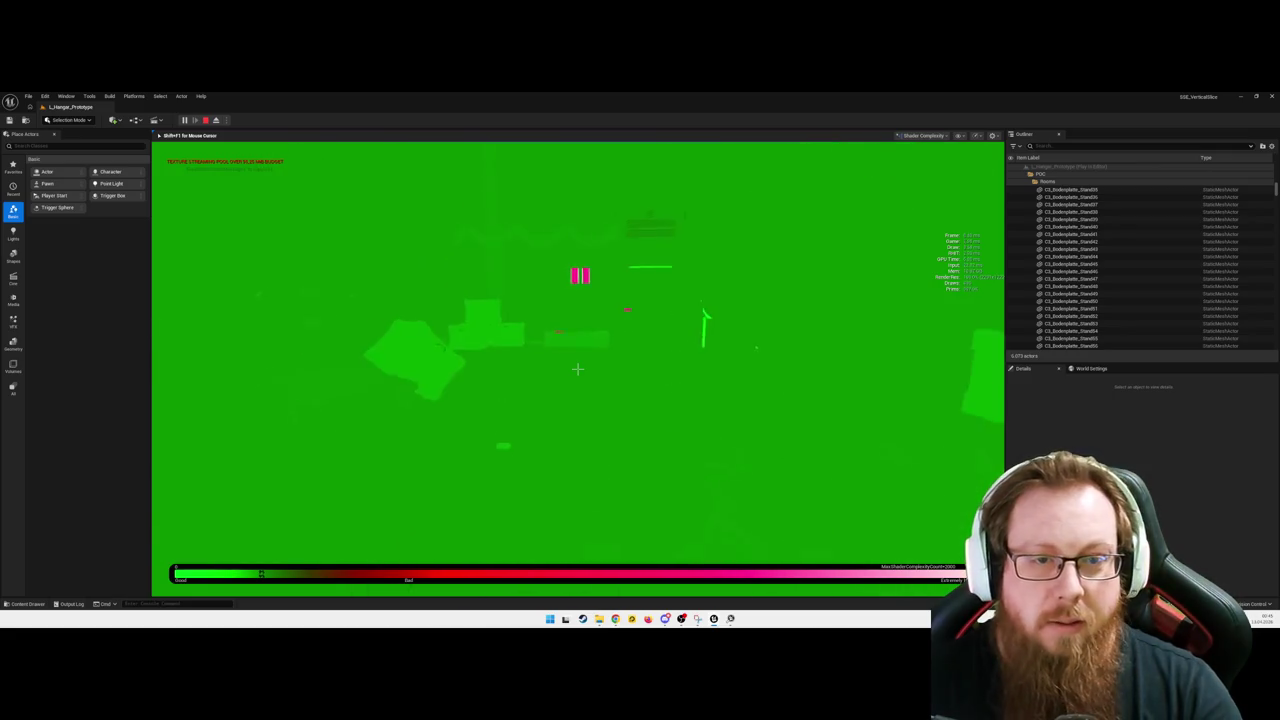
Step: Walk through the doorway across the open floor and climb toward the pink structure
{"action": "key", "text": "w"}
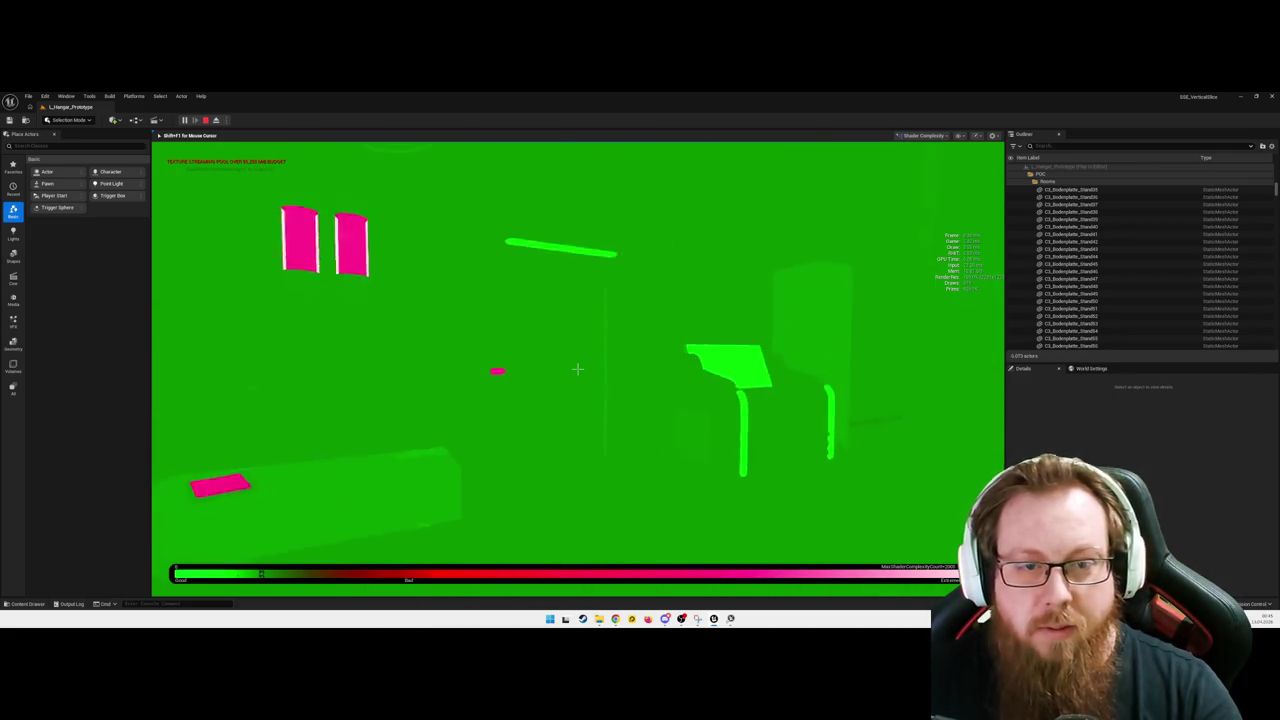
{"action": "key", "text": "w"}
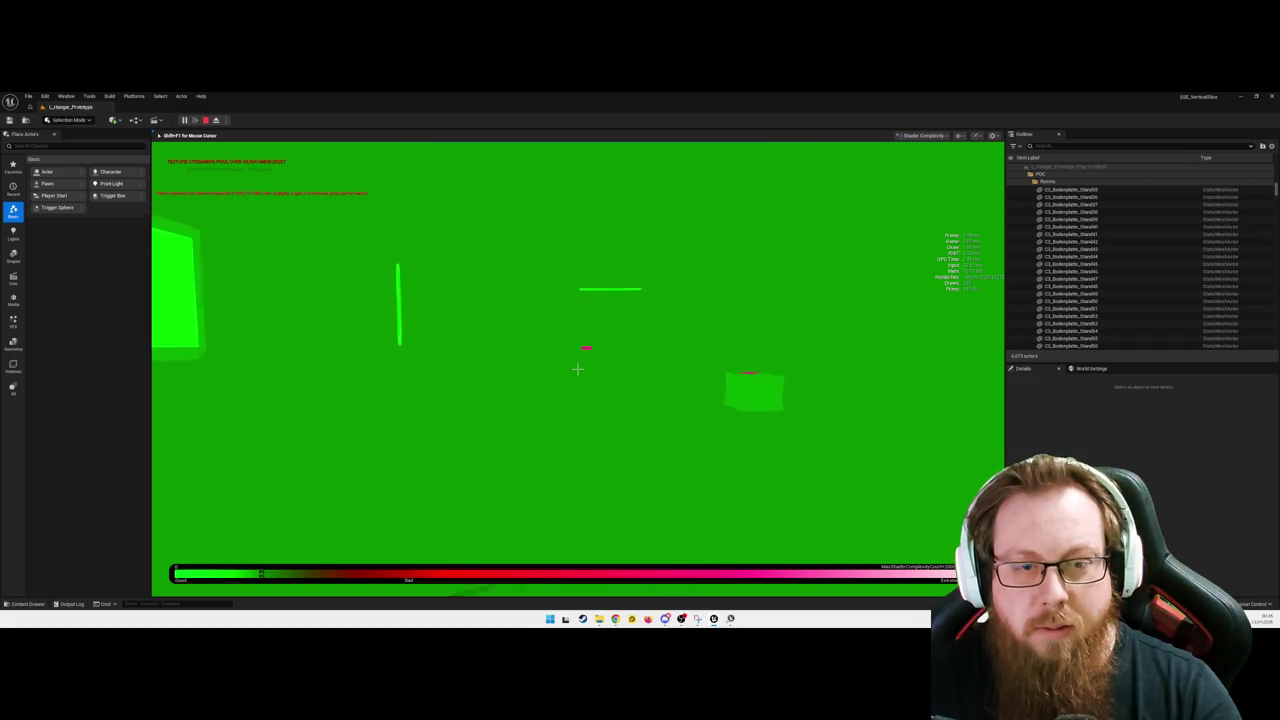
{"action": "key", "text": "w"}
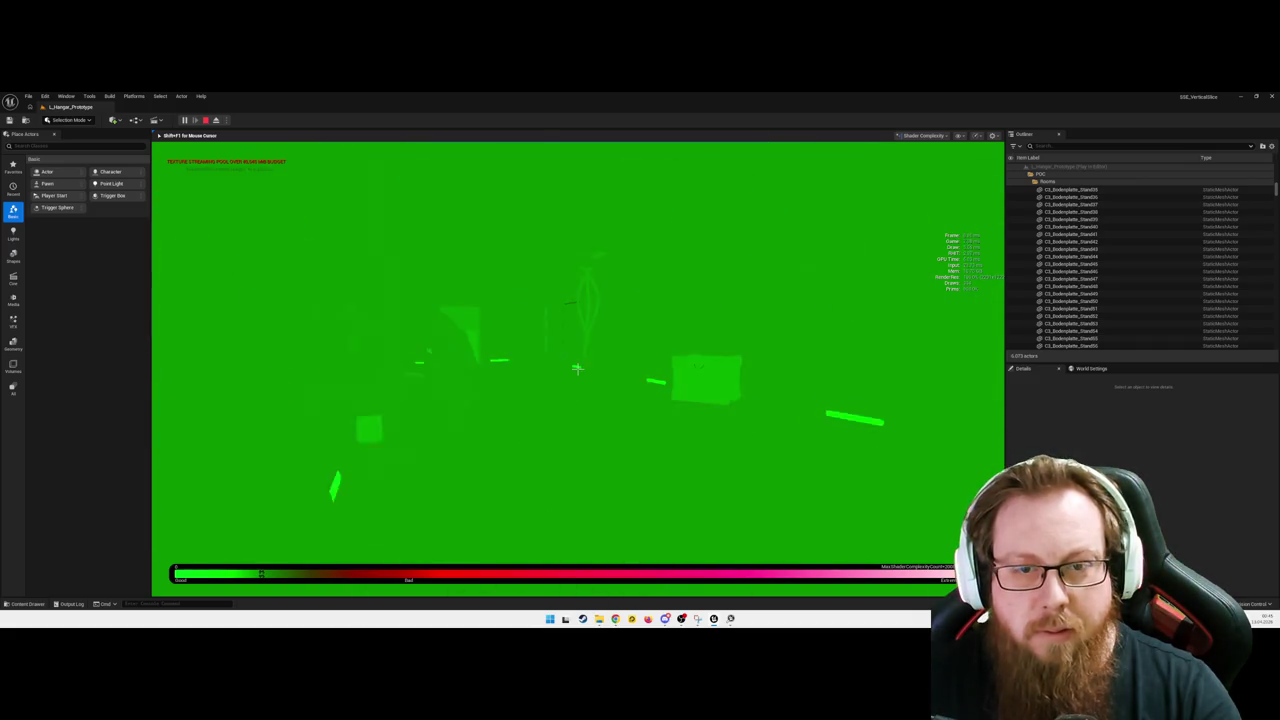
{"action": "key", "text": "w"}
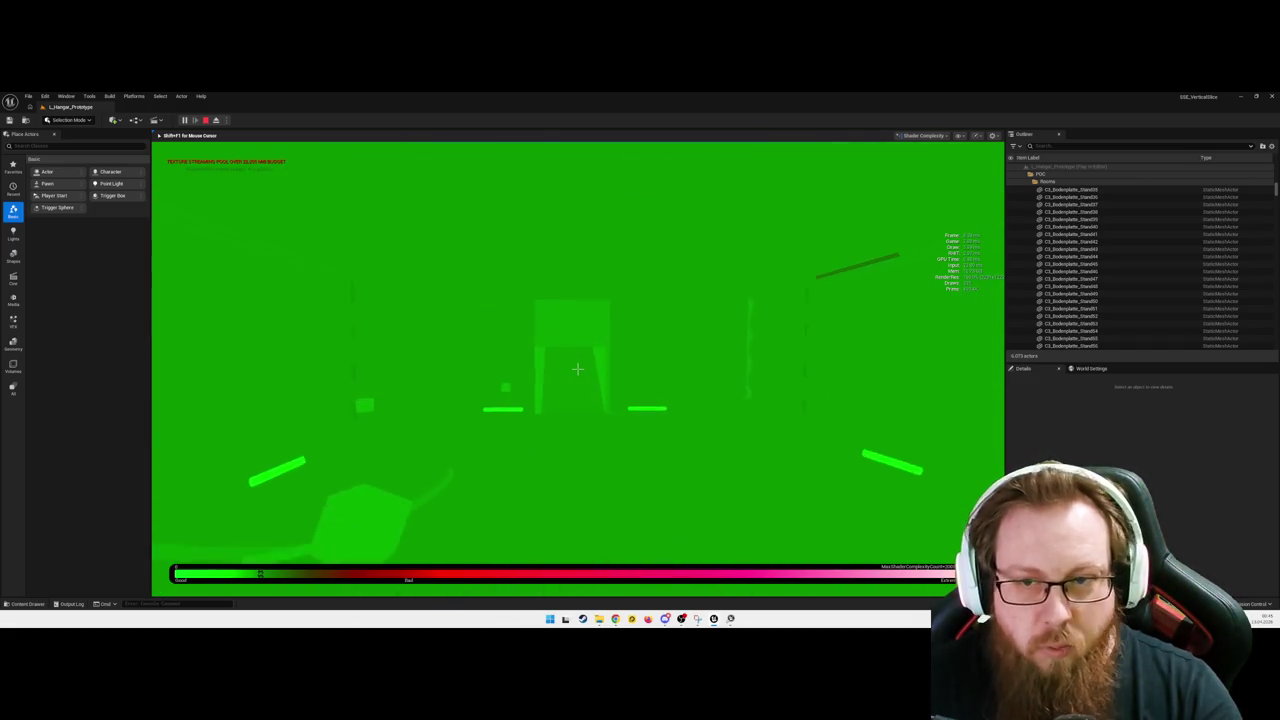
{"action": "key", "text": "w"}
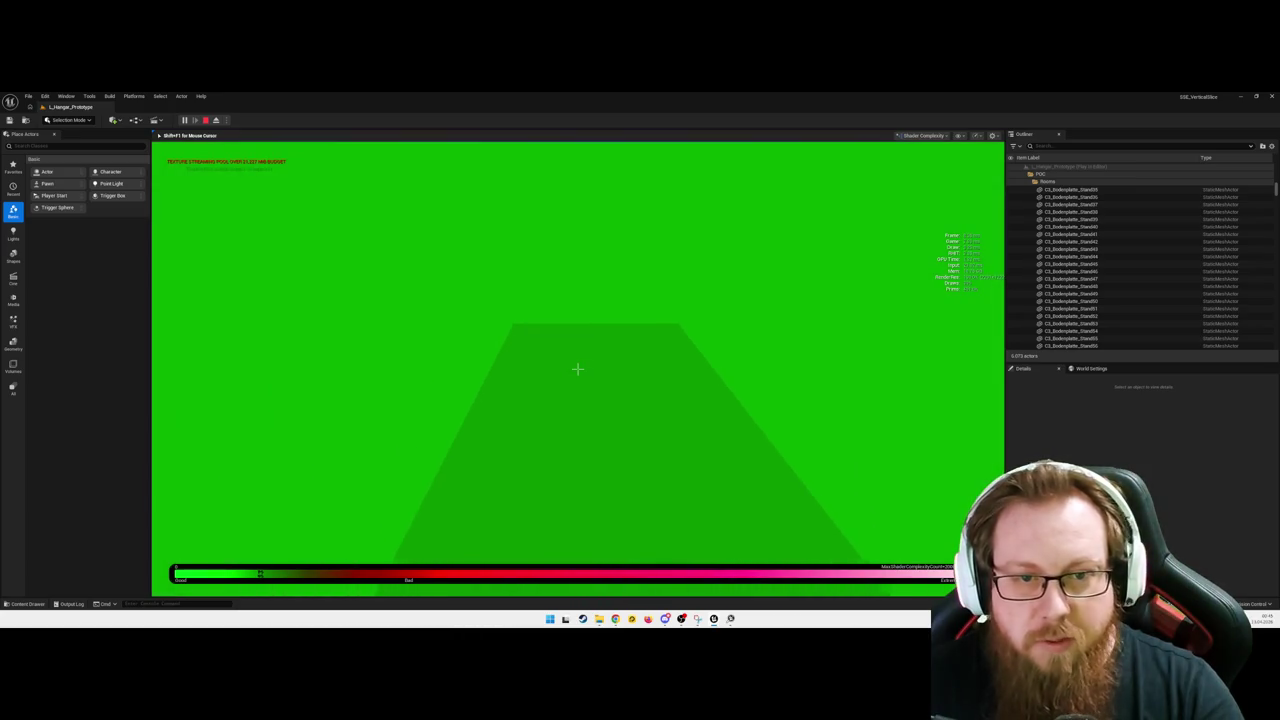
{"action": "key", "text": "w"}
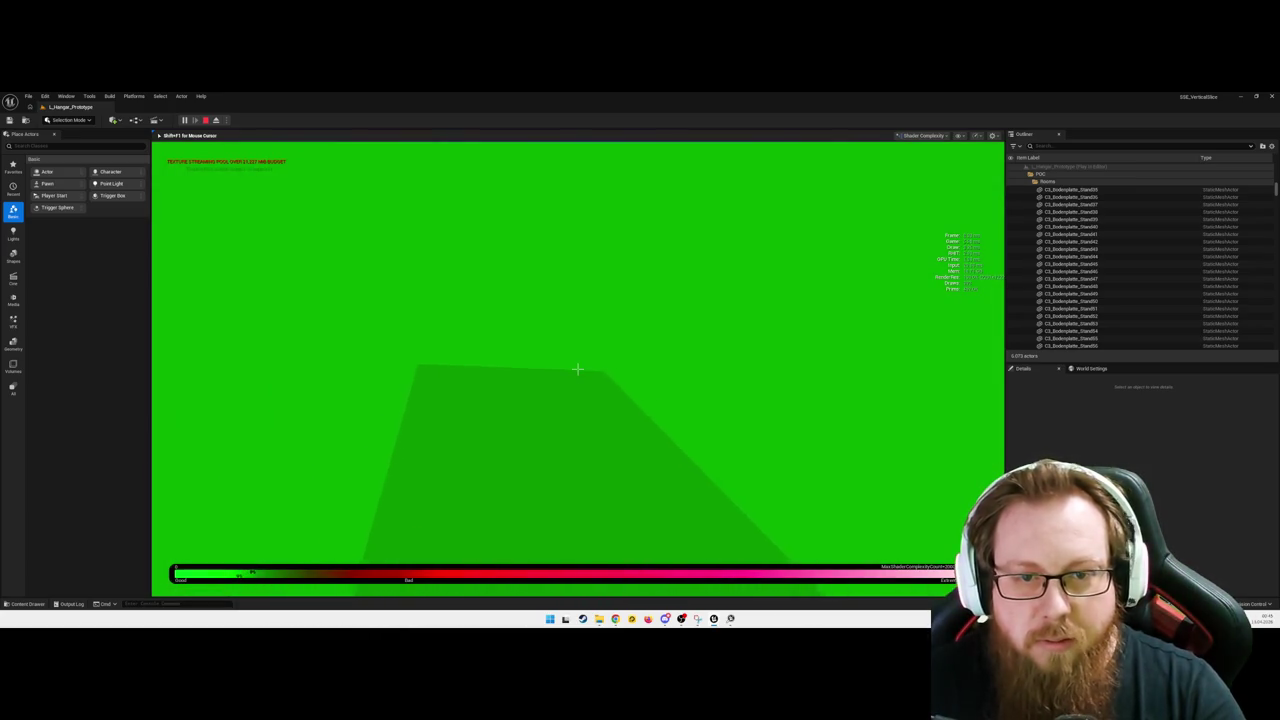
{"action": "key", "text": "w"}
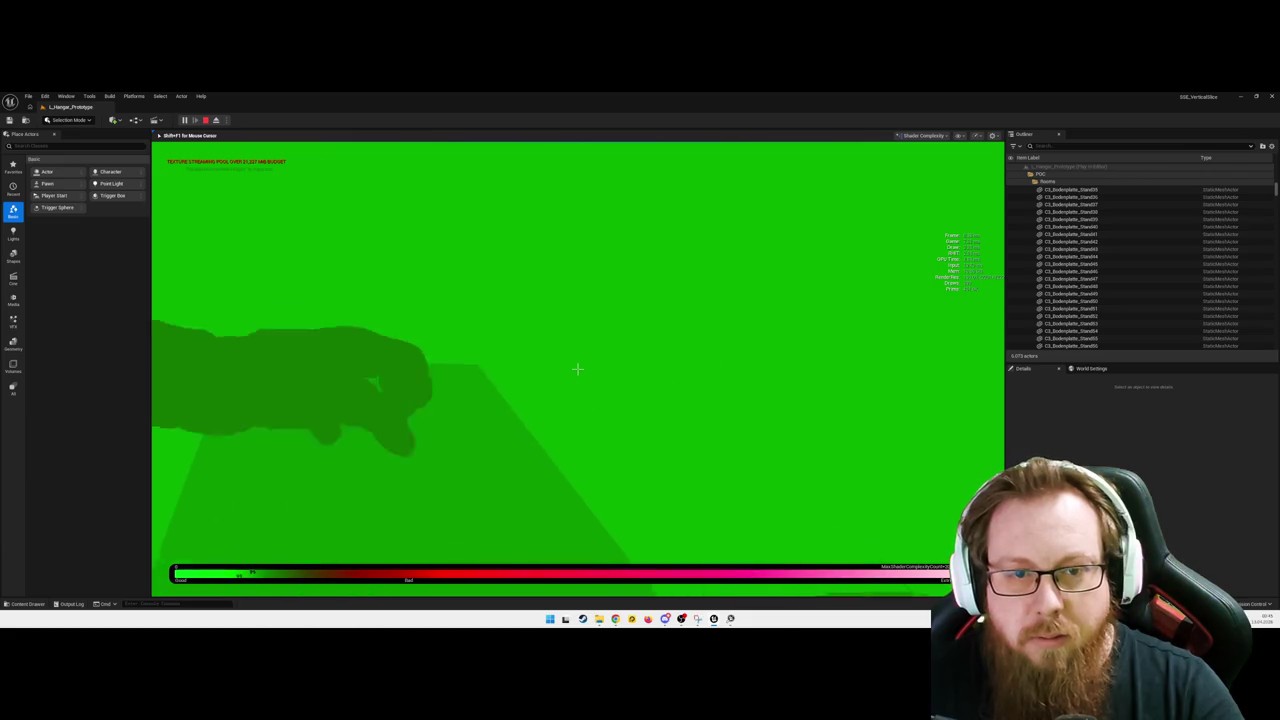
{"action": "key", "text": "w"}
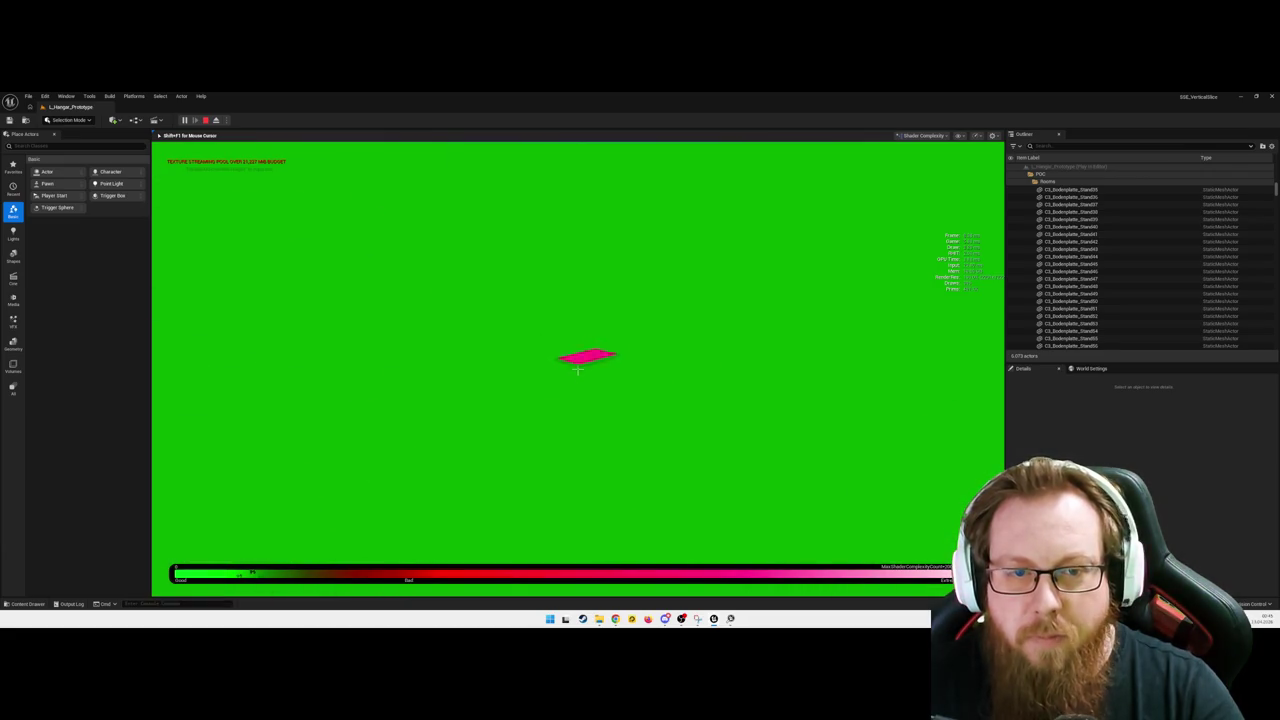
{"action": "left_click", "coordinate": [577, 369]}
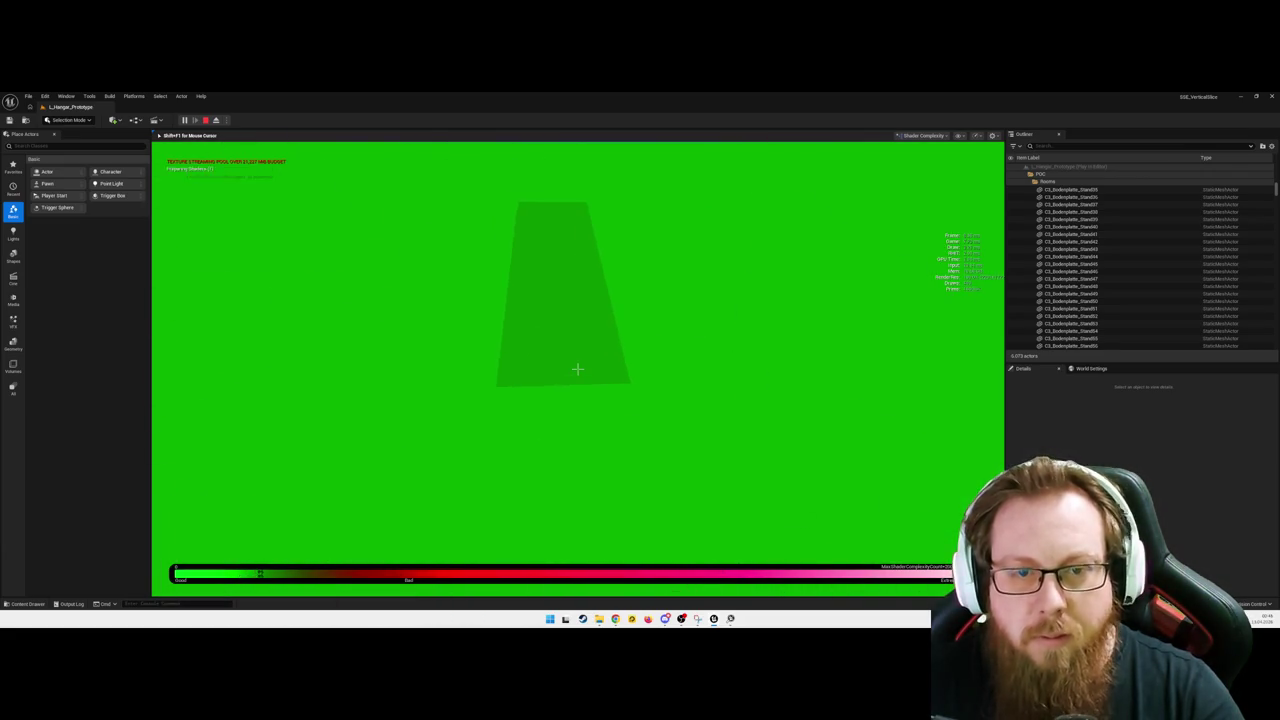
{"action": "key", "text": "w"}
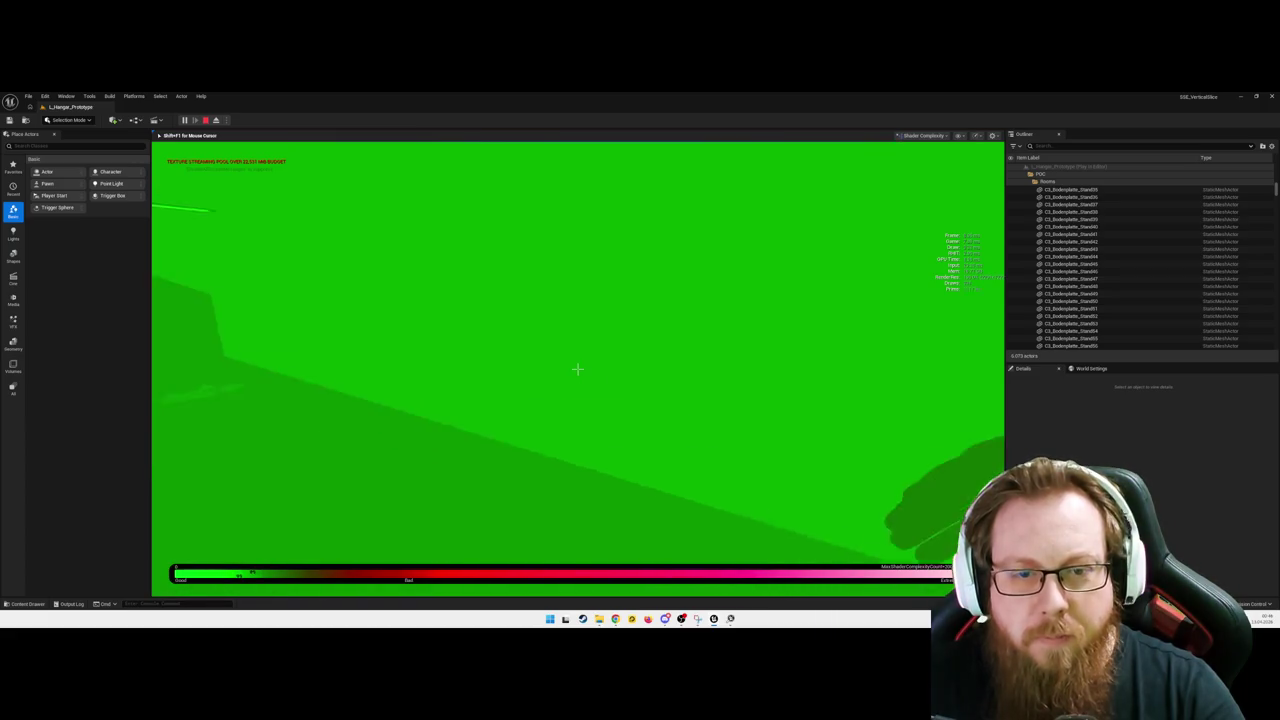
{"action": "key", "text": "space"}
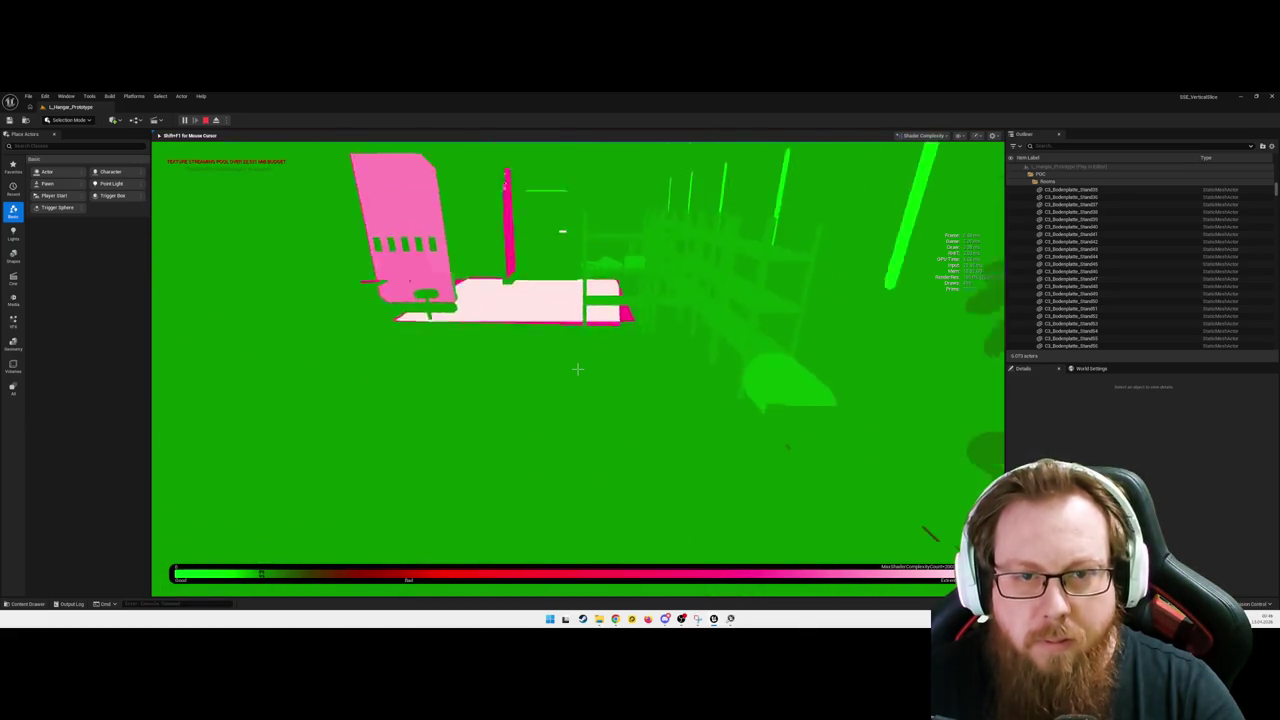
Step: Walk past the pink wall, pick up the keycard, and use it to open the way
{"action": "key", "text": "w"}
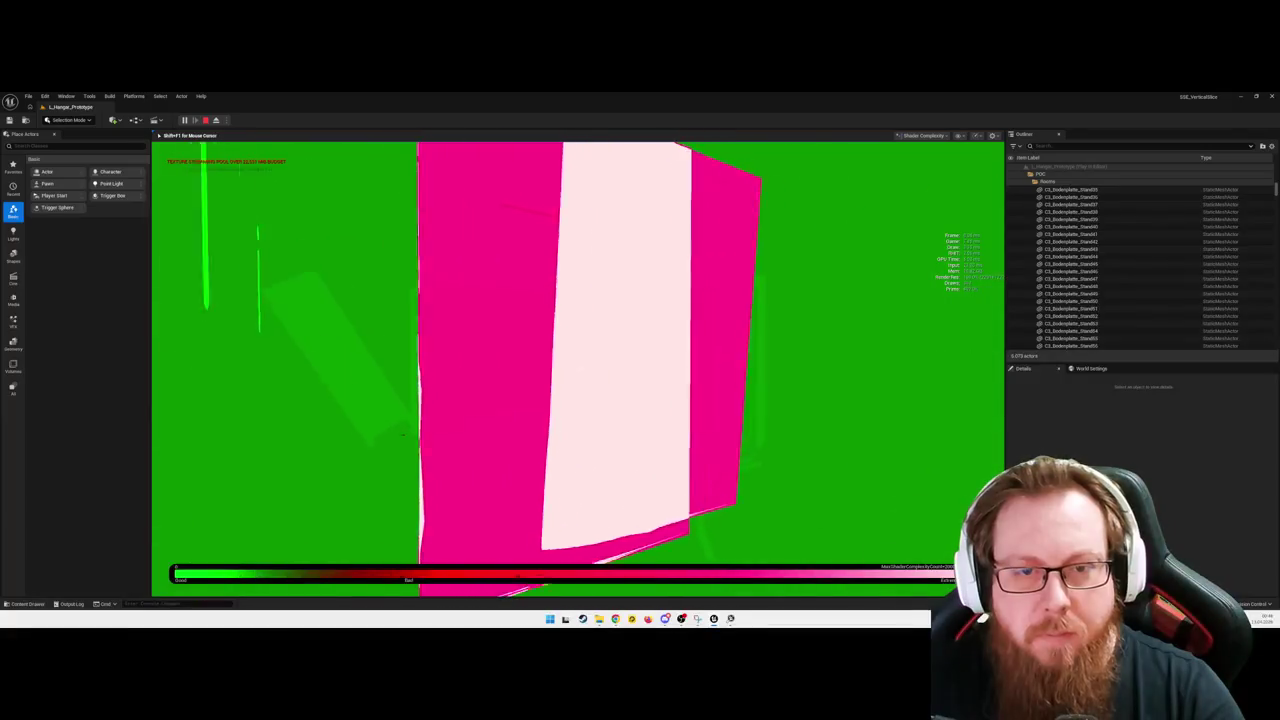
{"action": "key", "text": "w"}
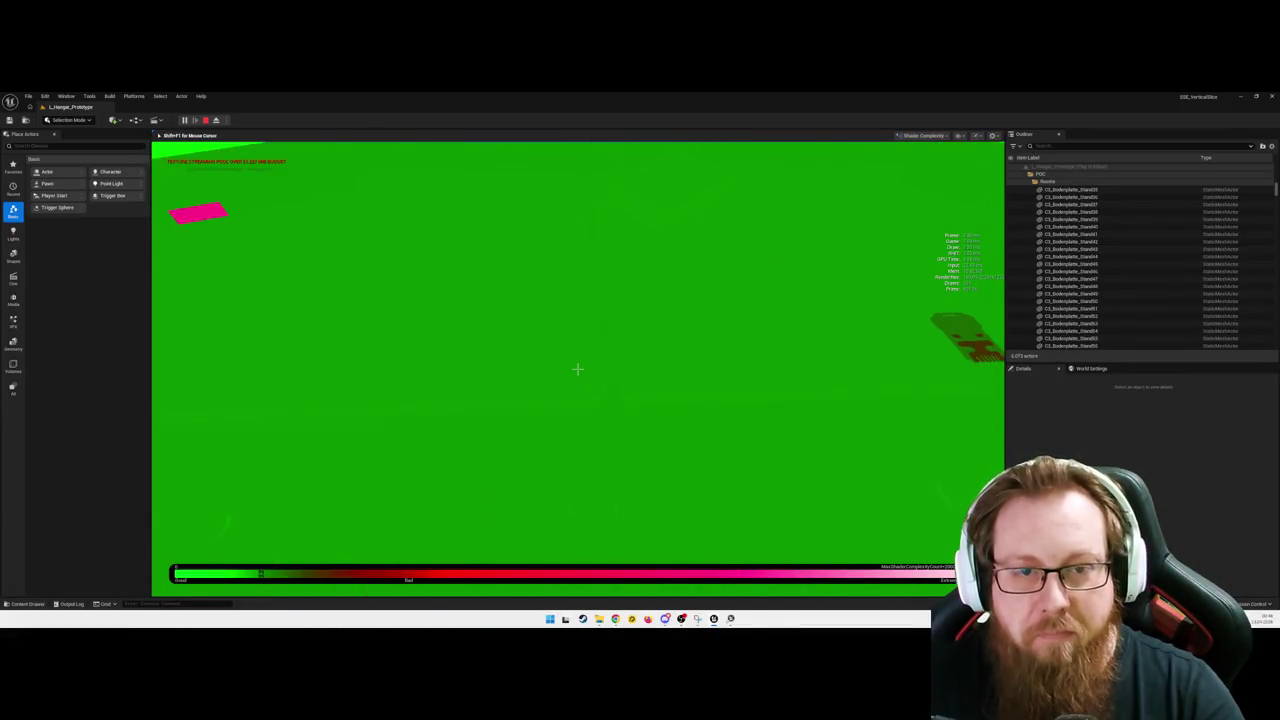
{"action": "key", "text": "w"}
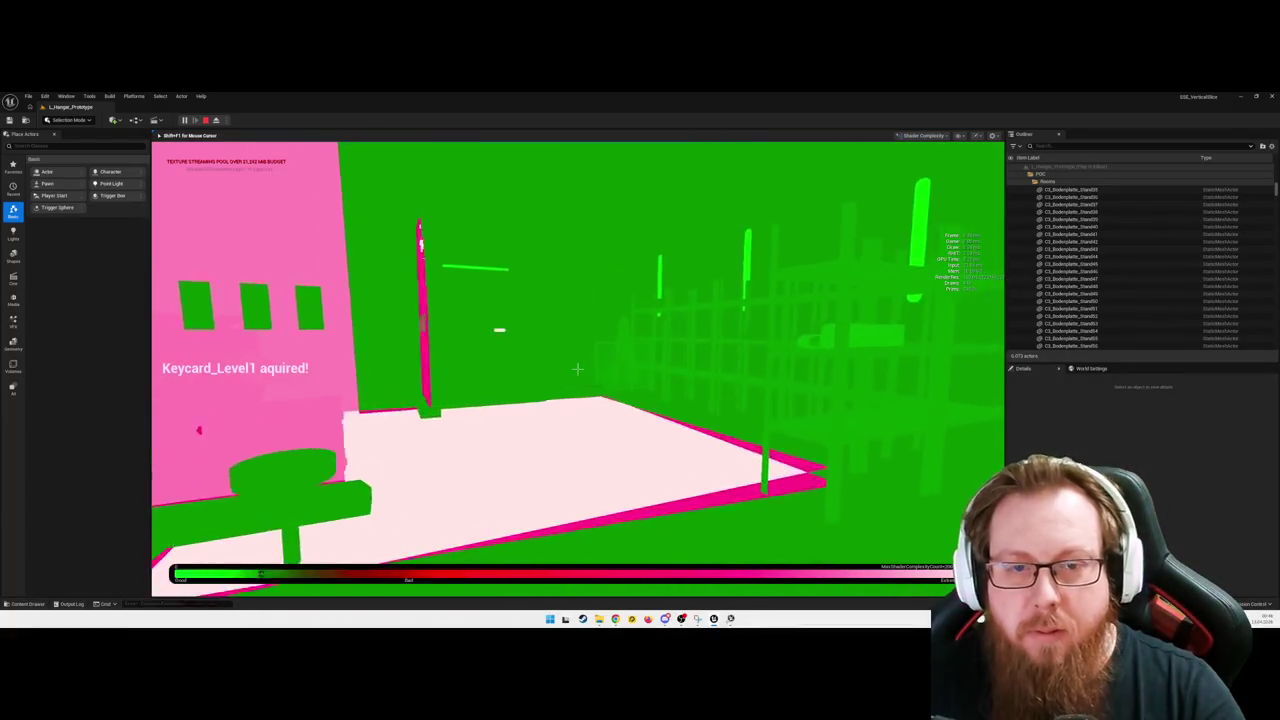
{"action": "key", "text": "w"}
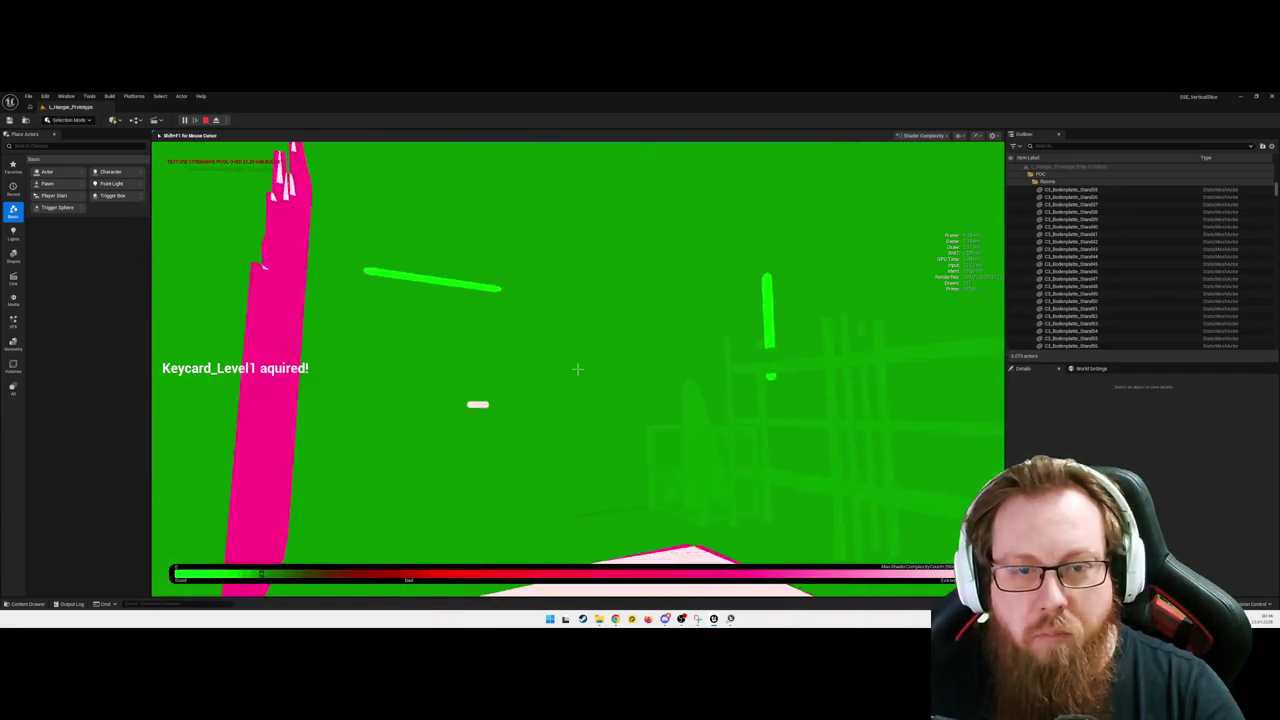
{"action": "key", "text": "e"}
{"action": "key", "text": "w"}
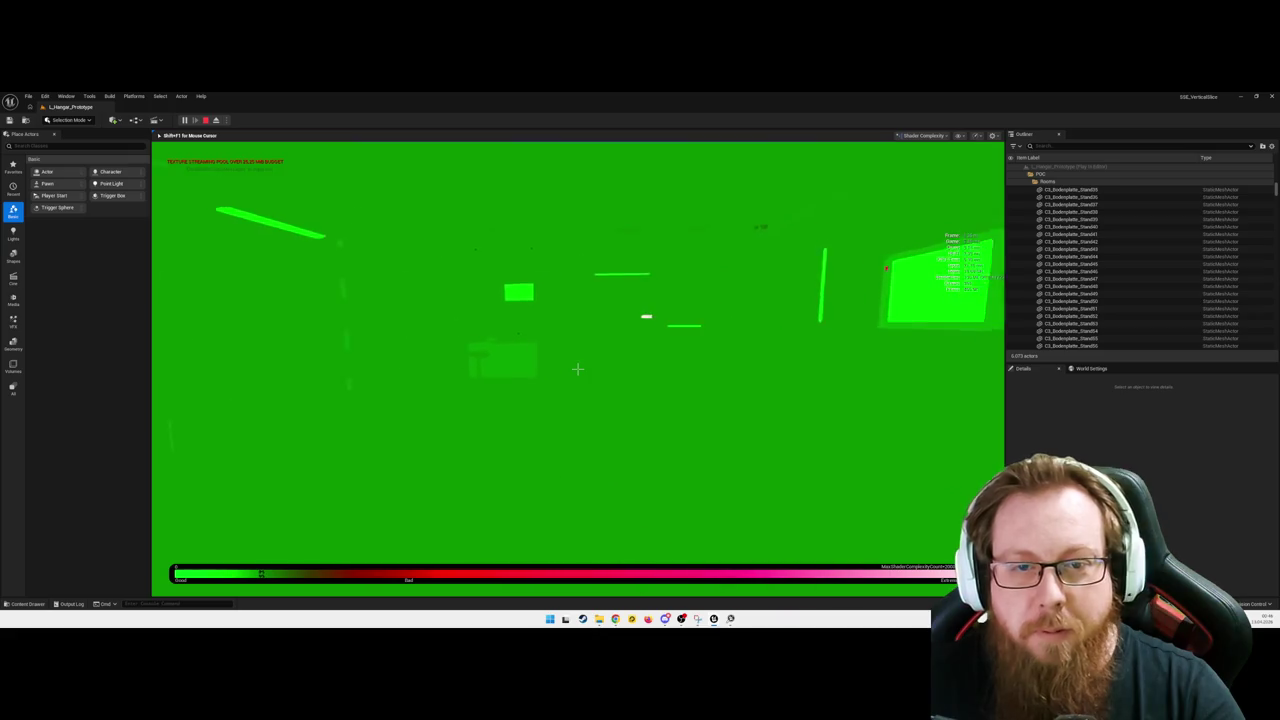
{"action": "key", "text": "w"}
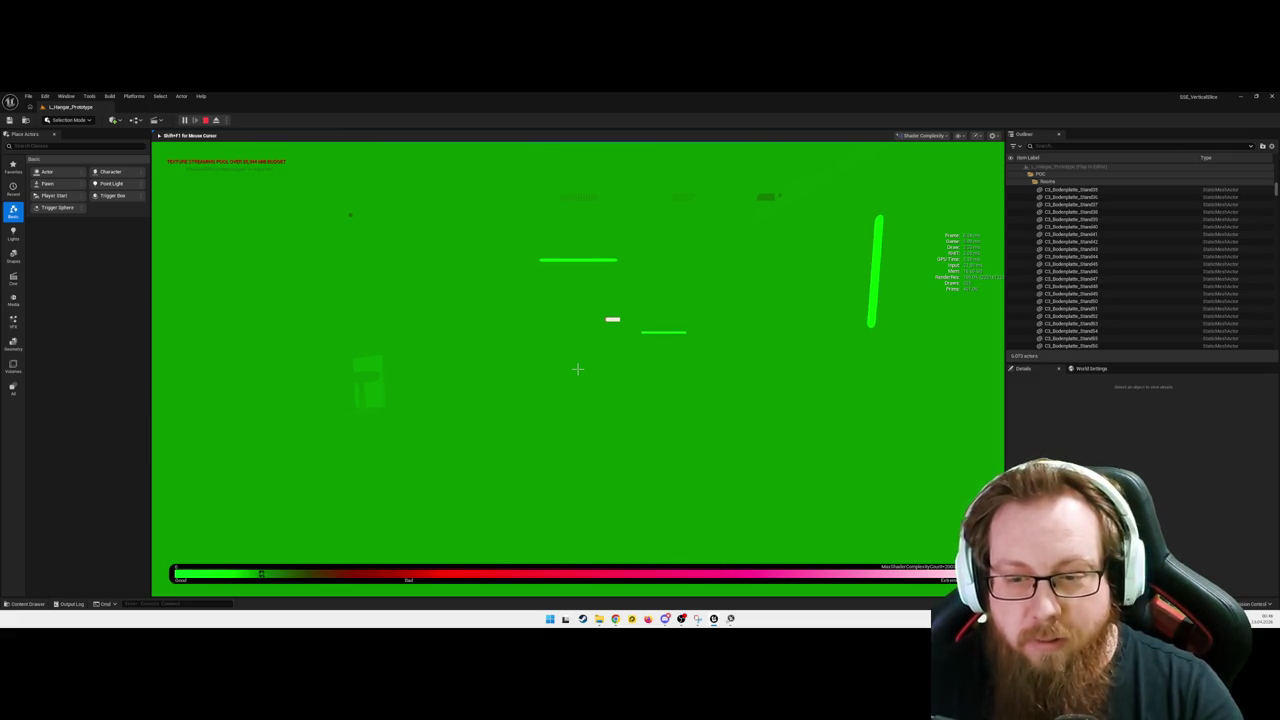
Step: Cross the Low Gravity Zone, pick up the RepairTool, unlock the door, and return to Lit view
{"action": "key", "text": "w"}
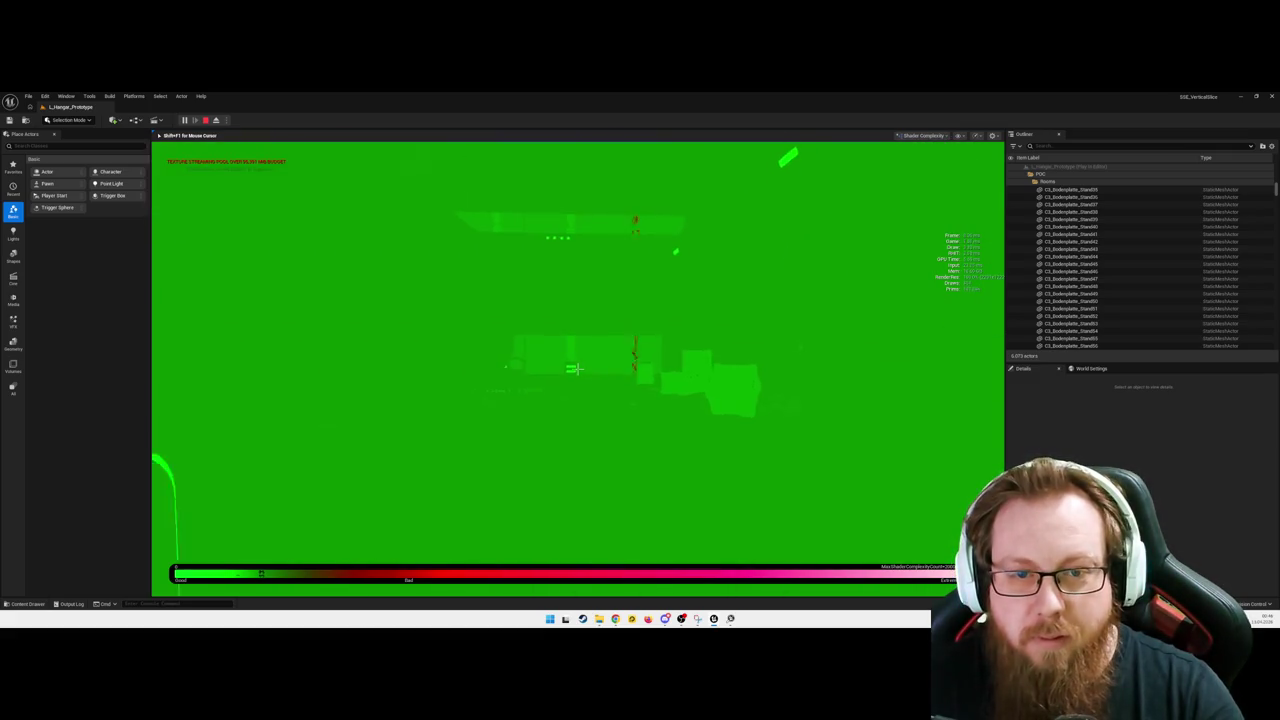
{"action": "key", "text": "w"}
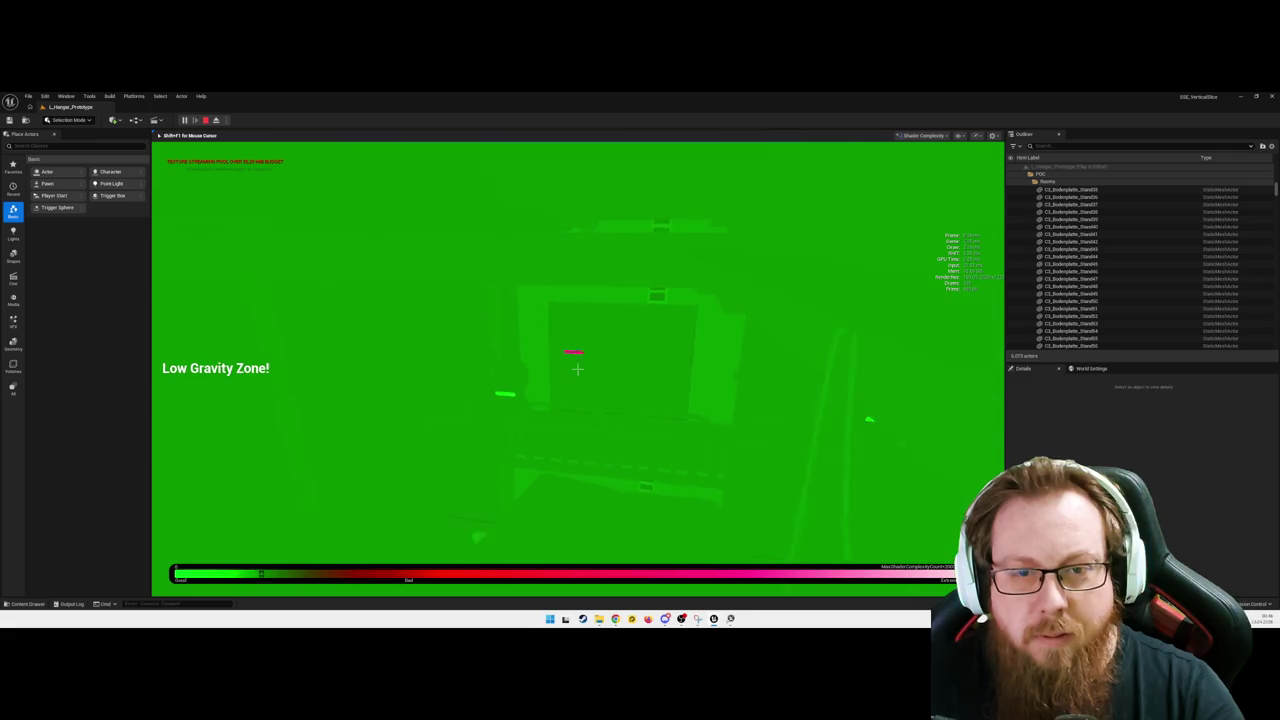
{"action": "key", "text": "w"}
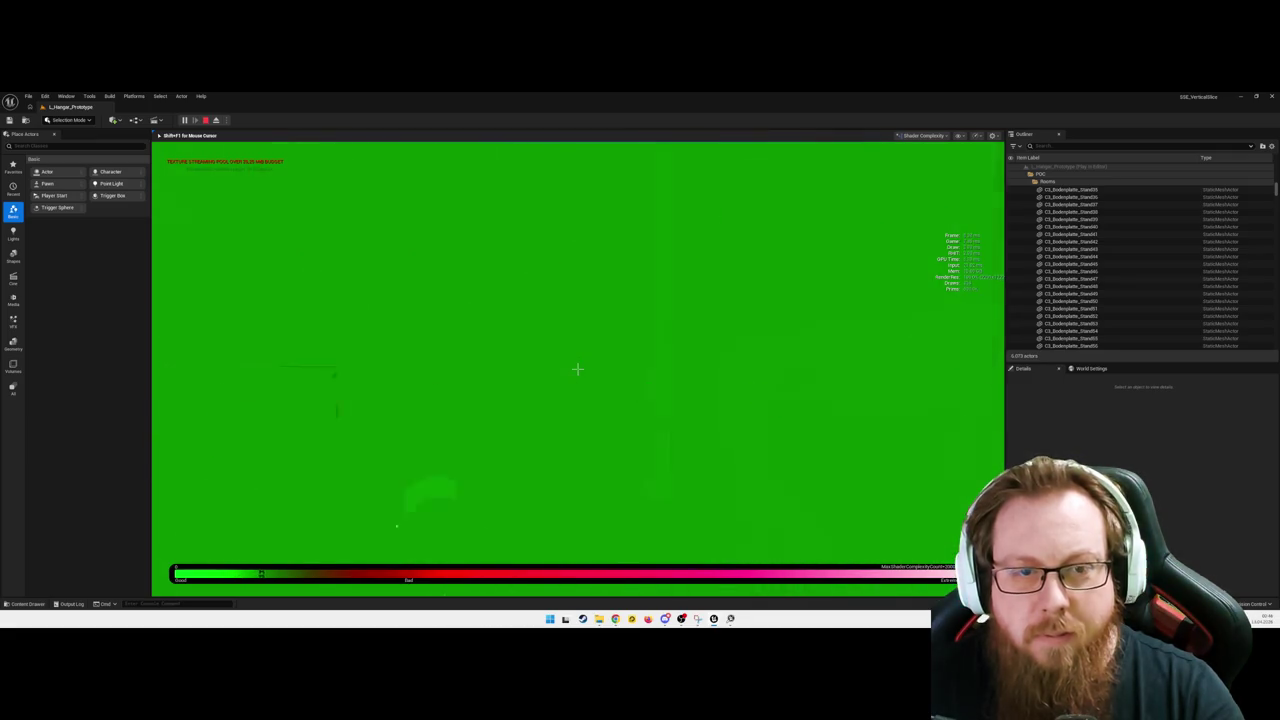
{"action": "key", "text": "w"}
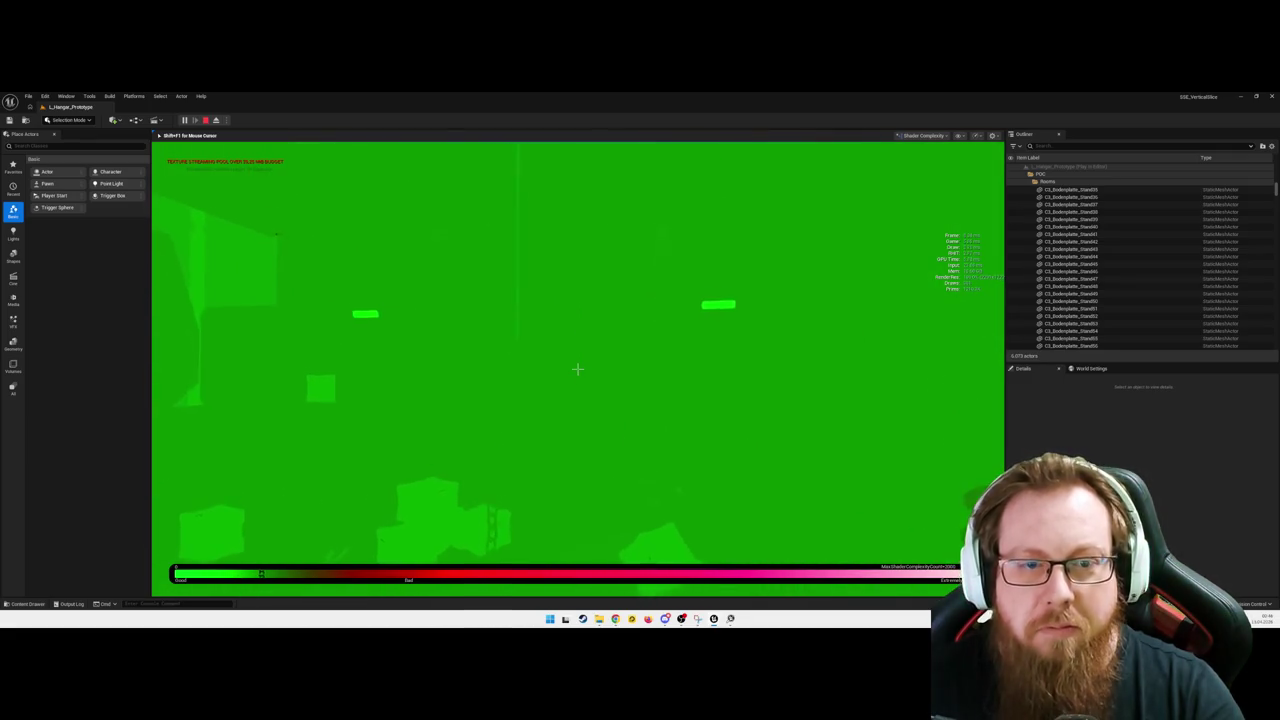
{"action": "key", "text": "w"}
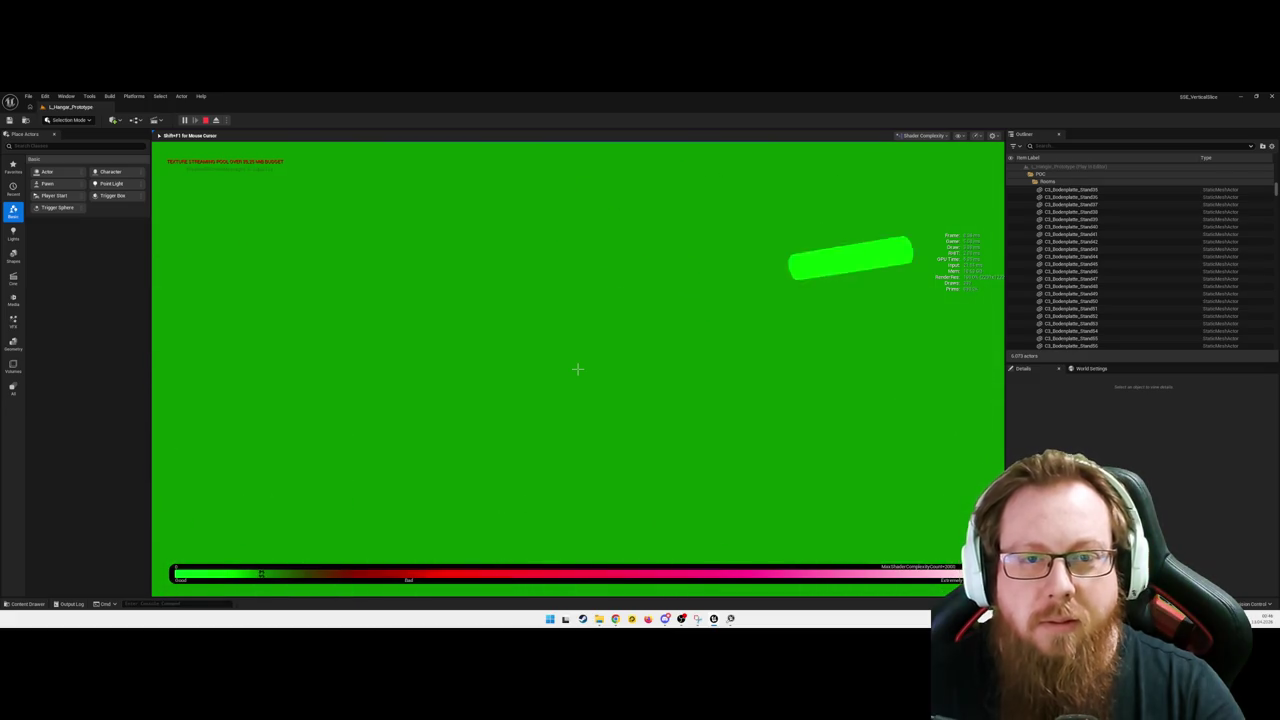
{"action": "key", "text": "w"}
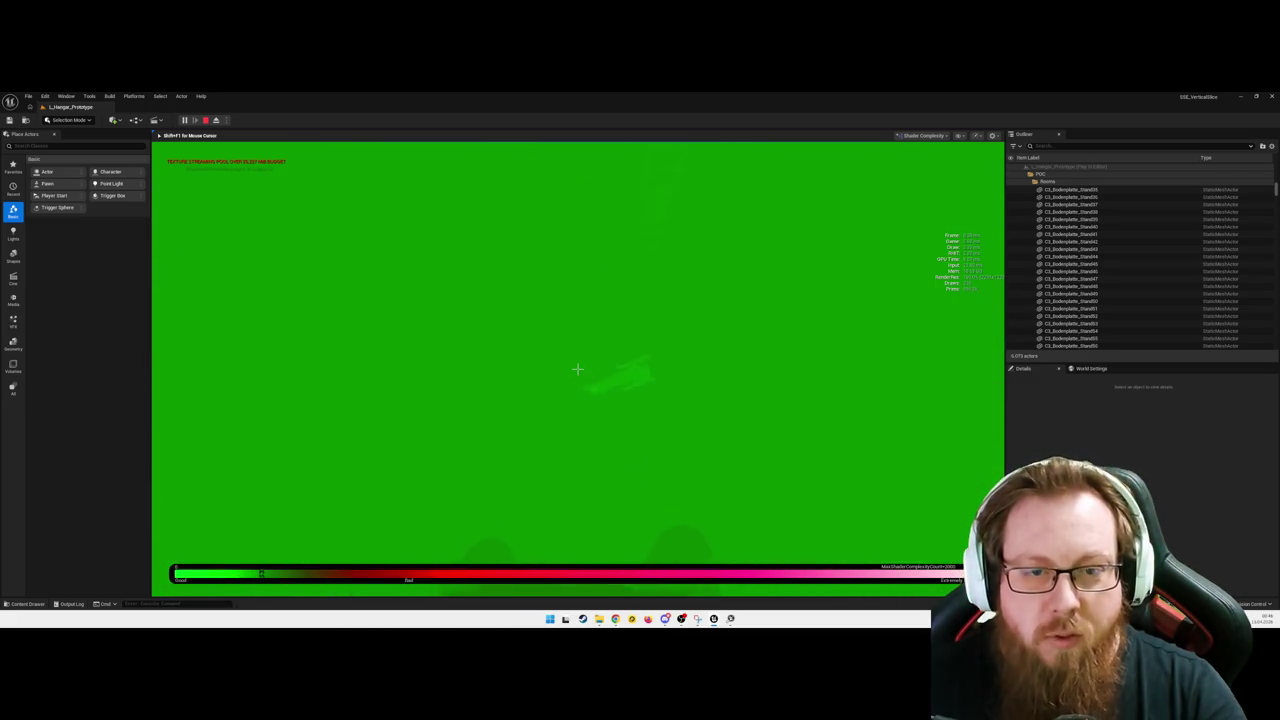
{"action": "key", "text": "w"}
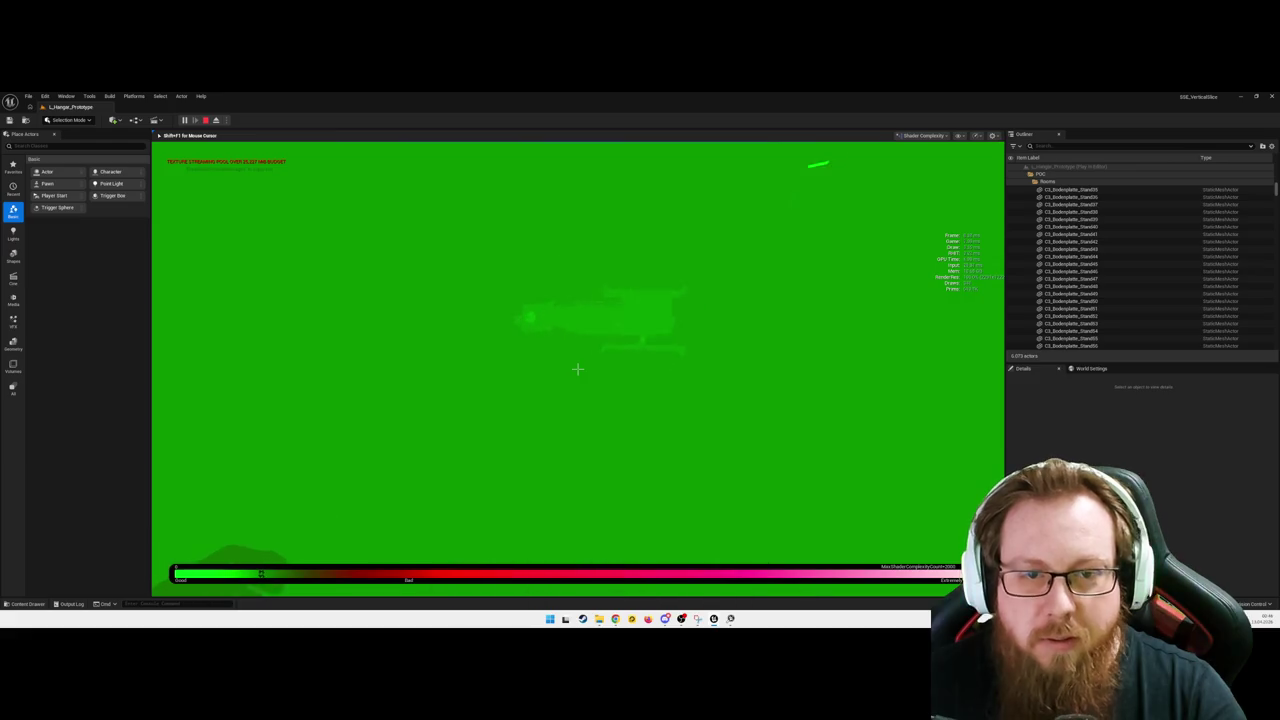
{"action": "key", "text": "w"}
{"action": "key", "text": "e"}
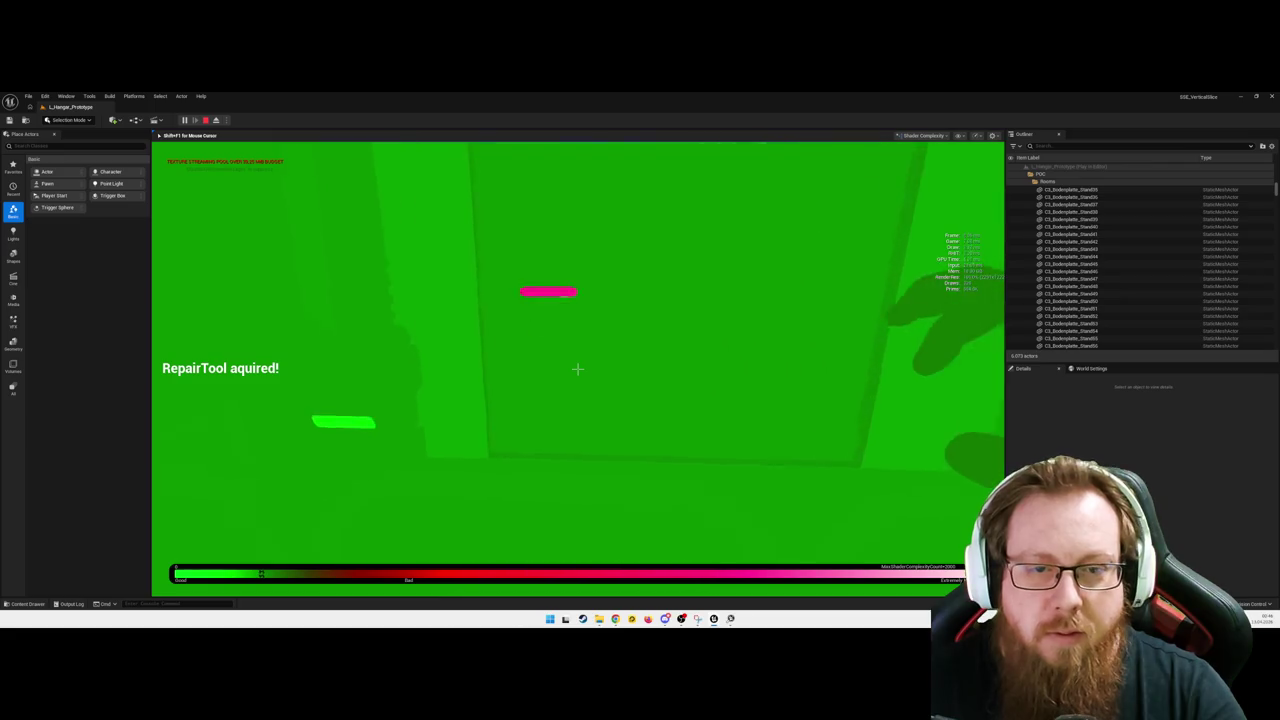
{"action": "left_click", "coordinate": [577, 369]}
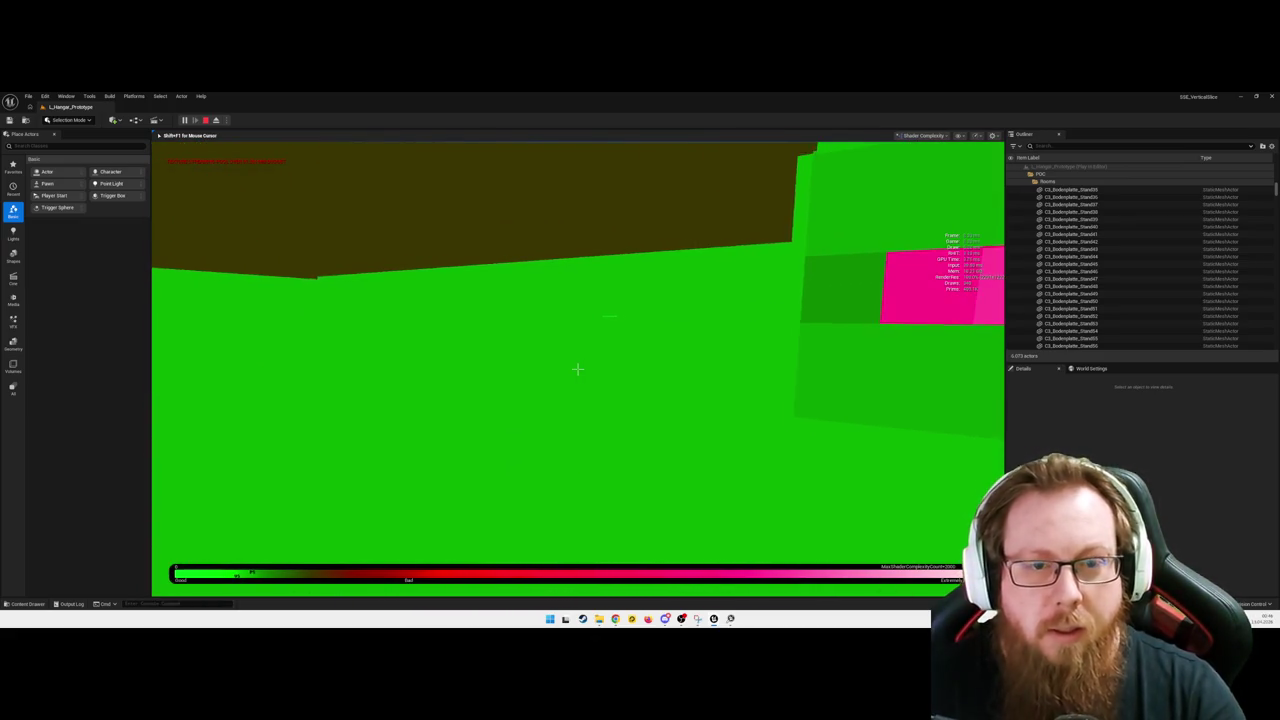
{"action": "key", "text": "F3"}
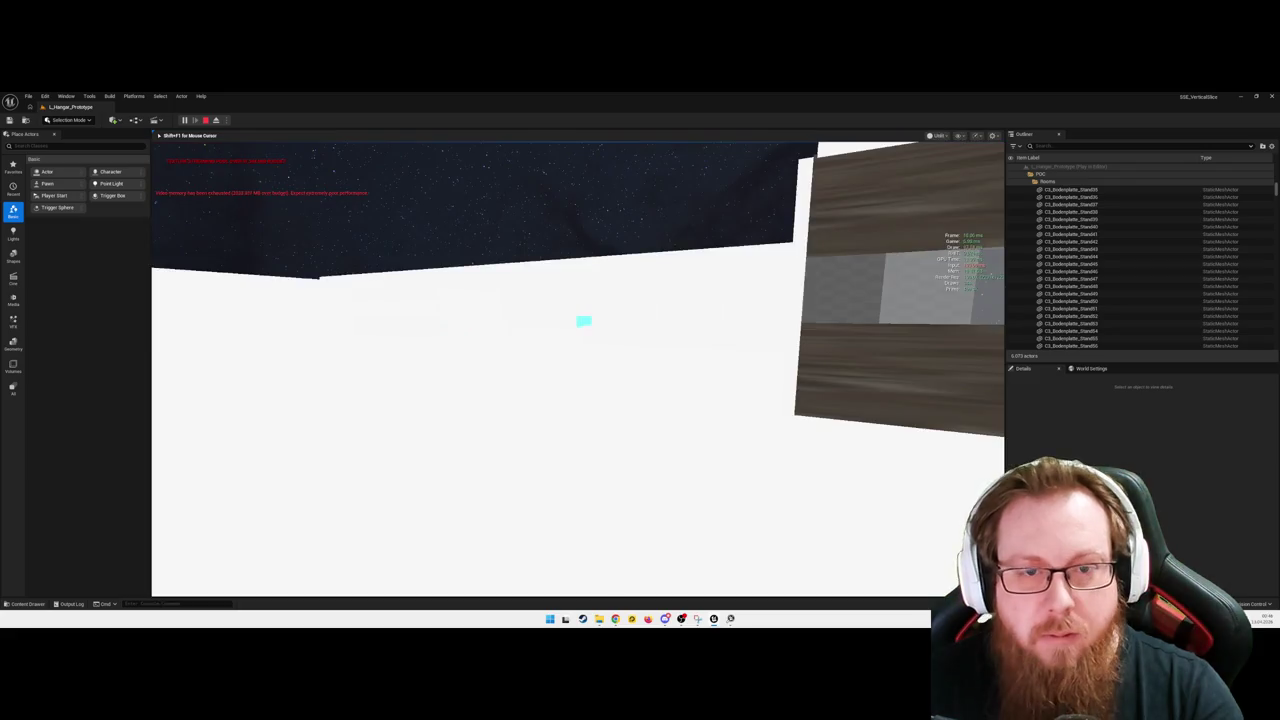
Step: Render the running hangar in wireframe to expose its pillars and geometry outlines
{"action": "key", "text": "F1"}
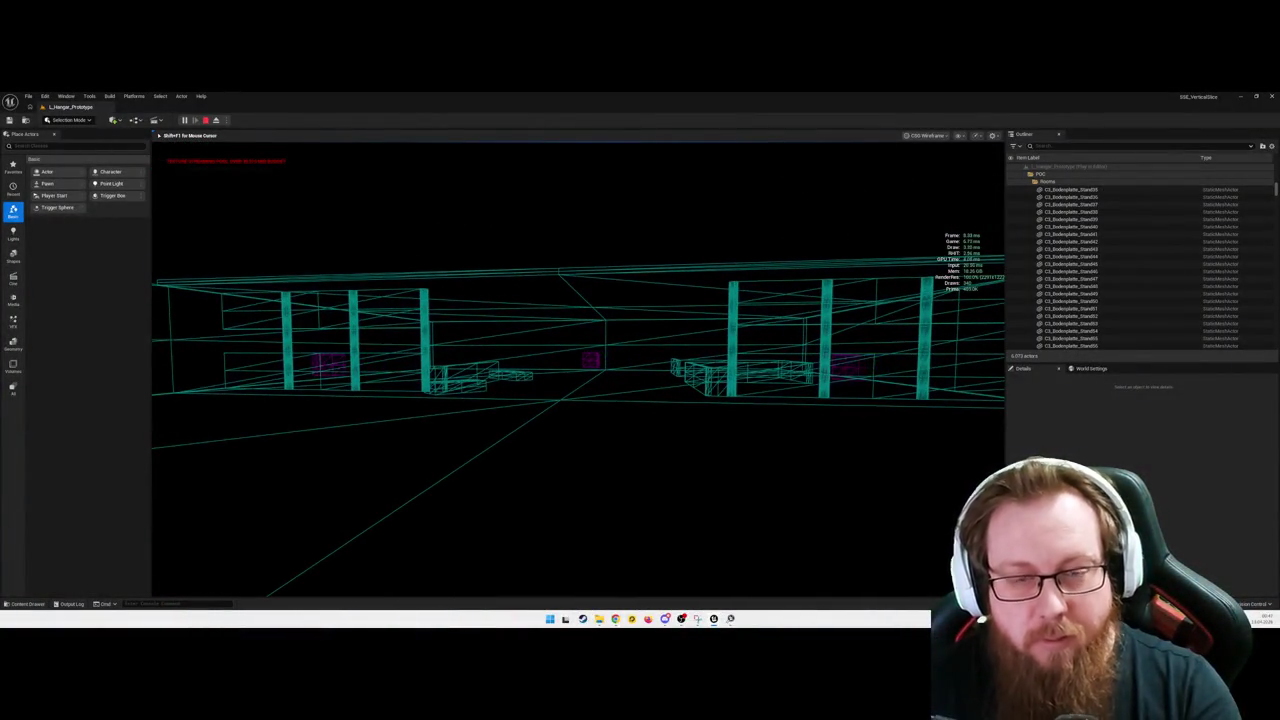
Step: Return to Lit view, walk into the Low Gravity Zone, and interact with the locked terminal
{"action": "key", "text": "F3"}
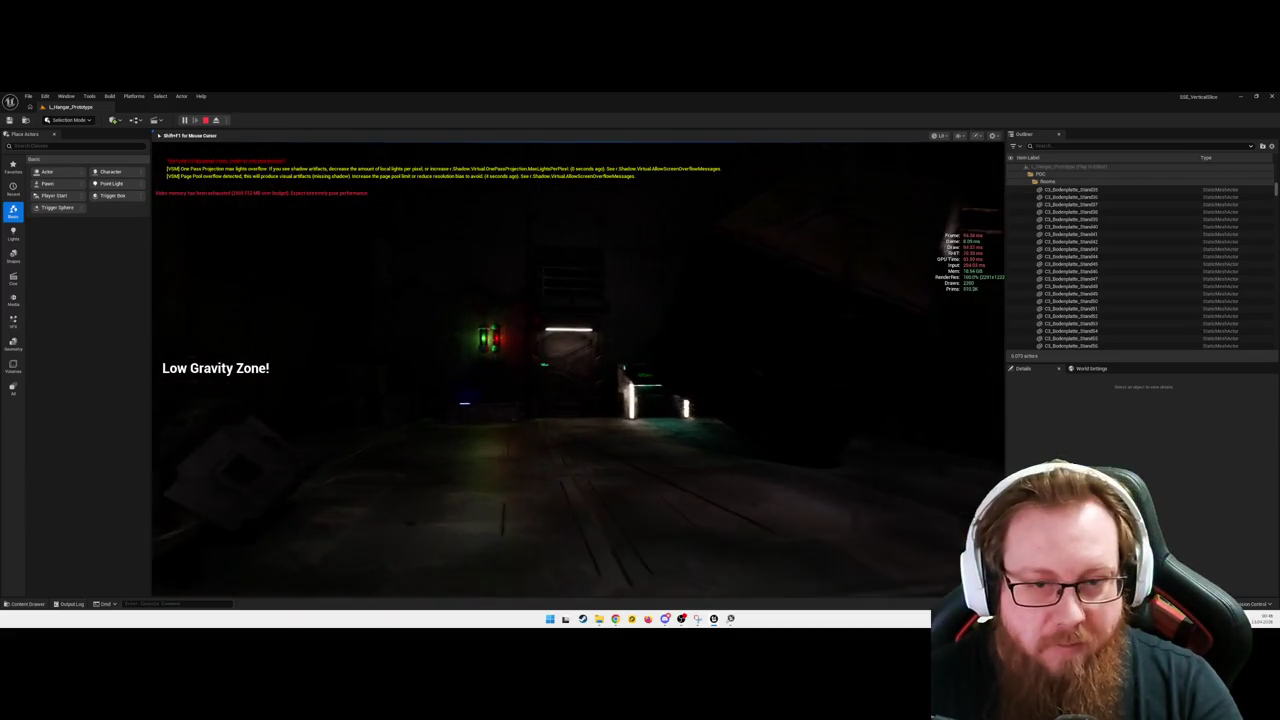
{"action": "key", "text": "e"}
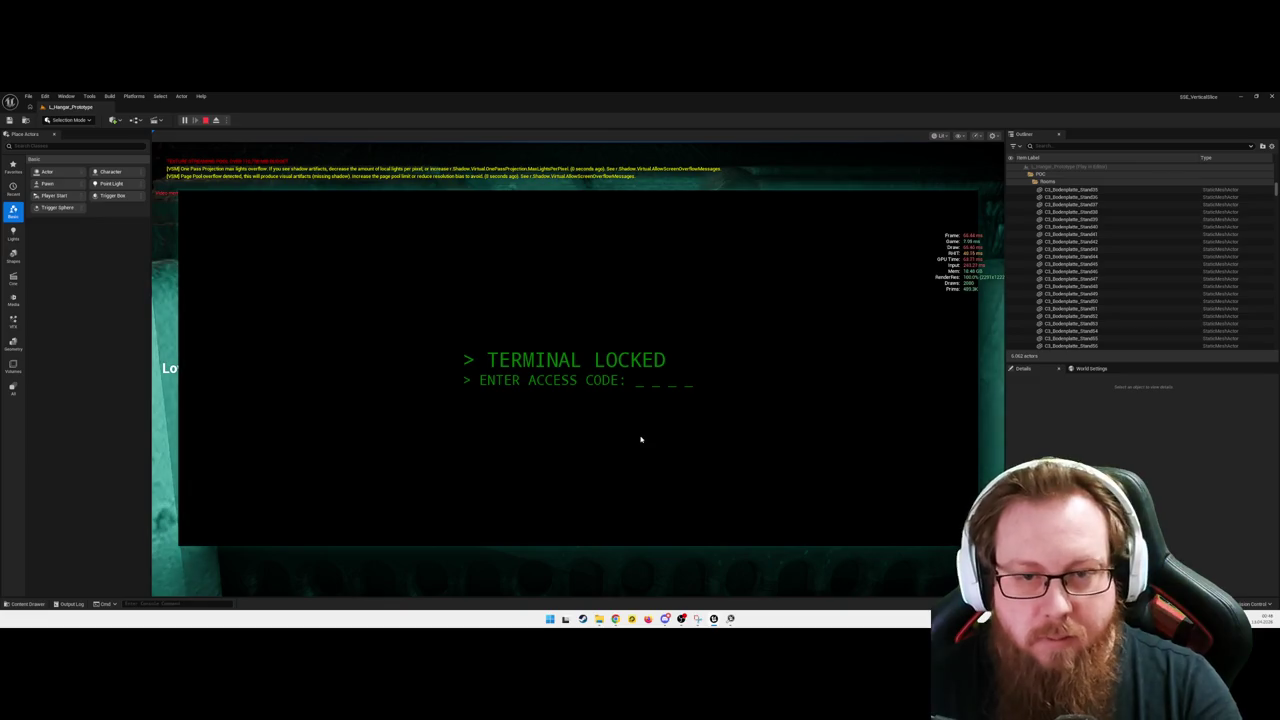
Step: Enter the terminal's access code and walk past the corridor lights into the debris room
{"action": "type", "text": "4"}
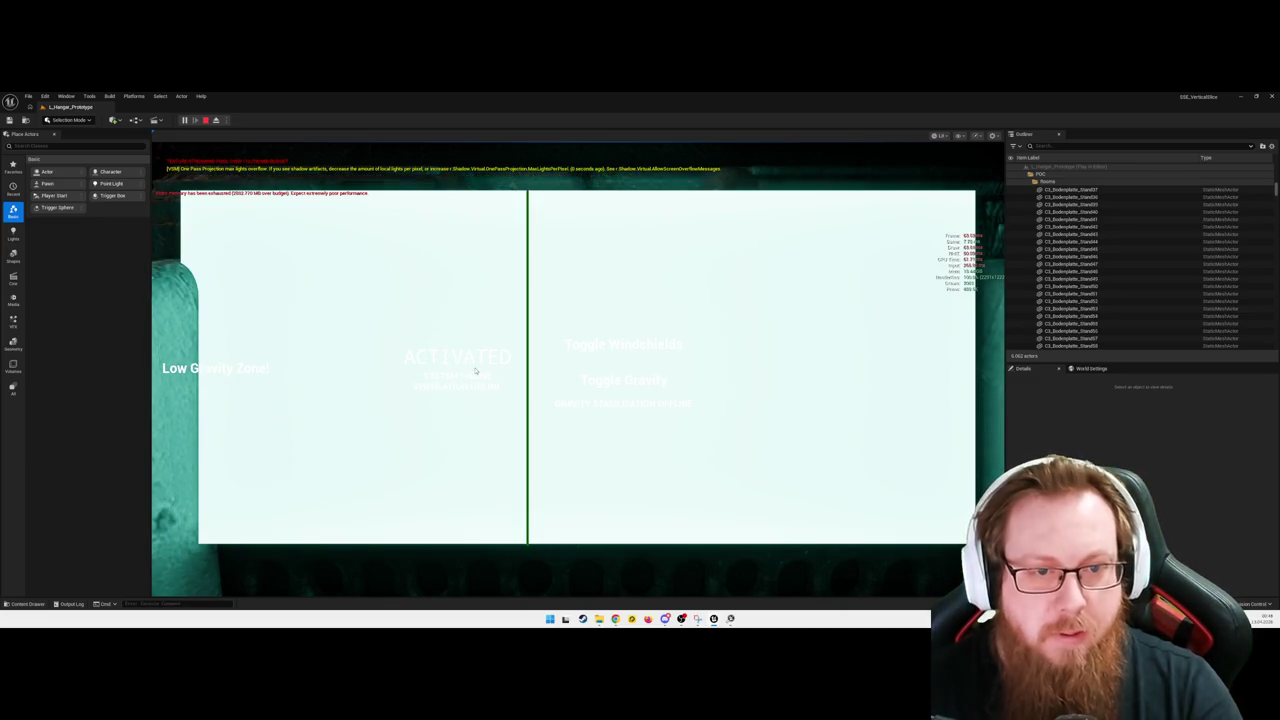
{"action": "type", "text": "e"}
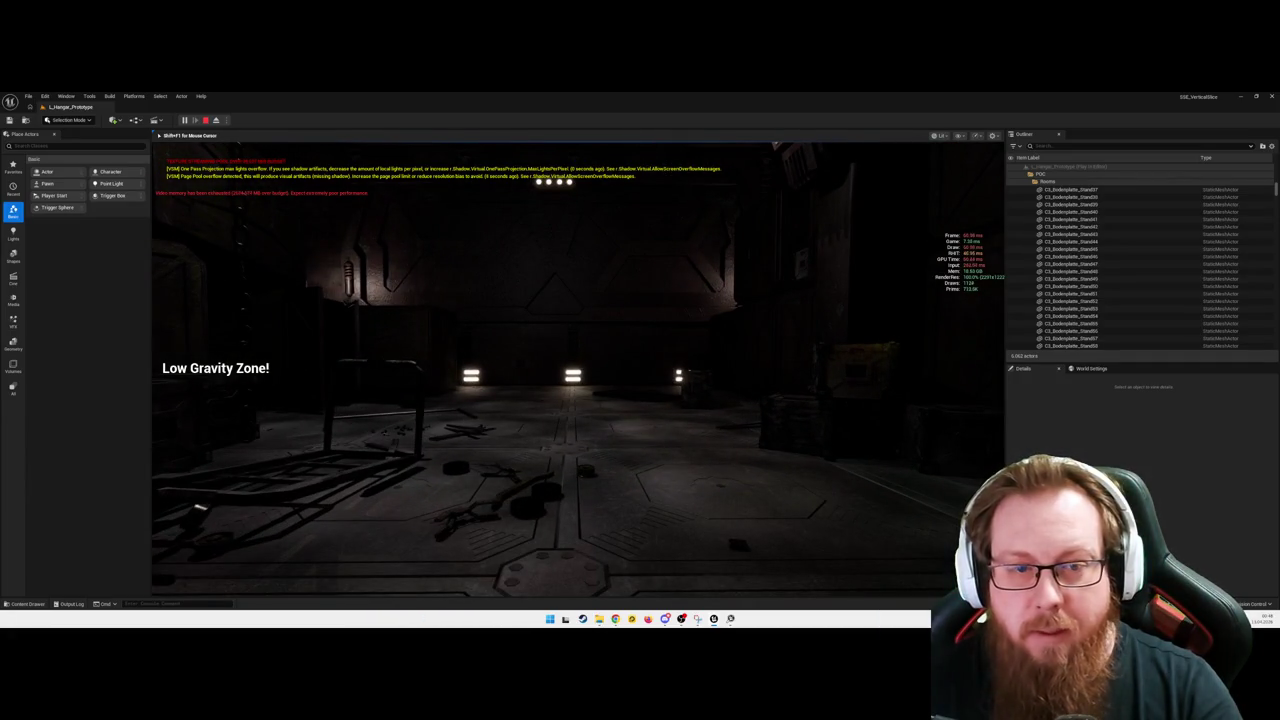
{"action": "key", "text": "w"}
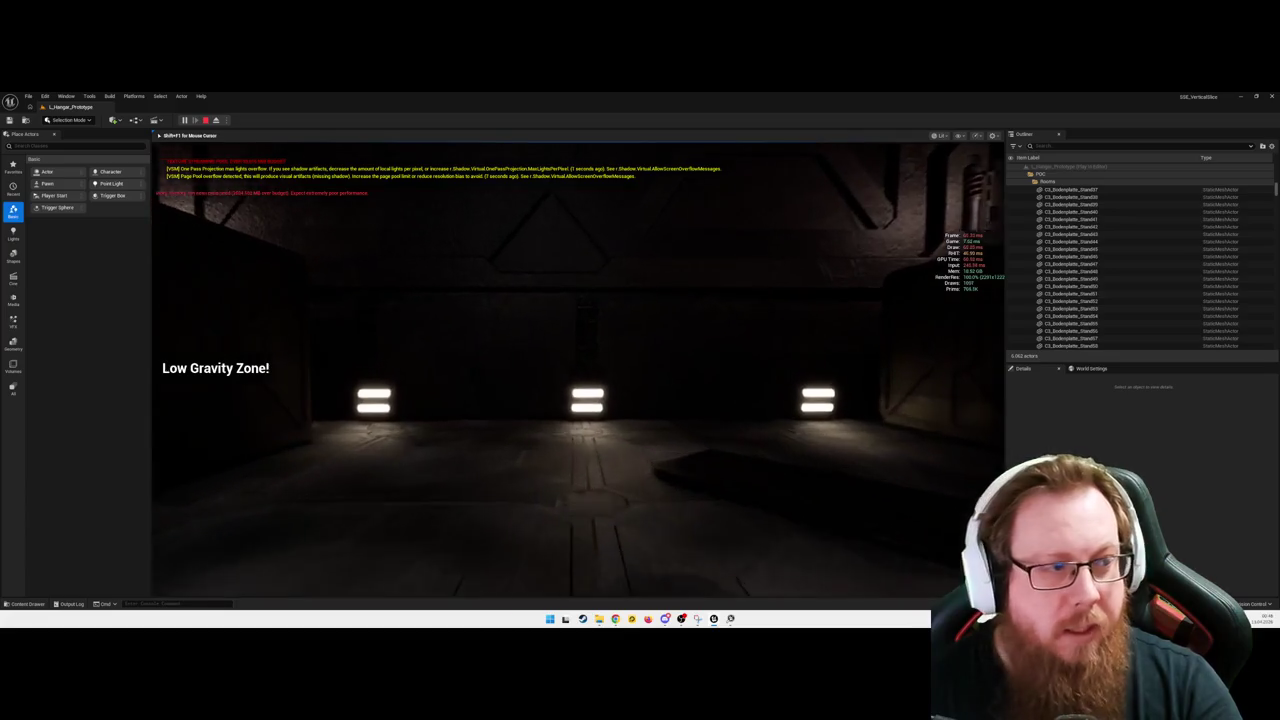
{"action": "key", "text": "w"}
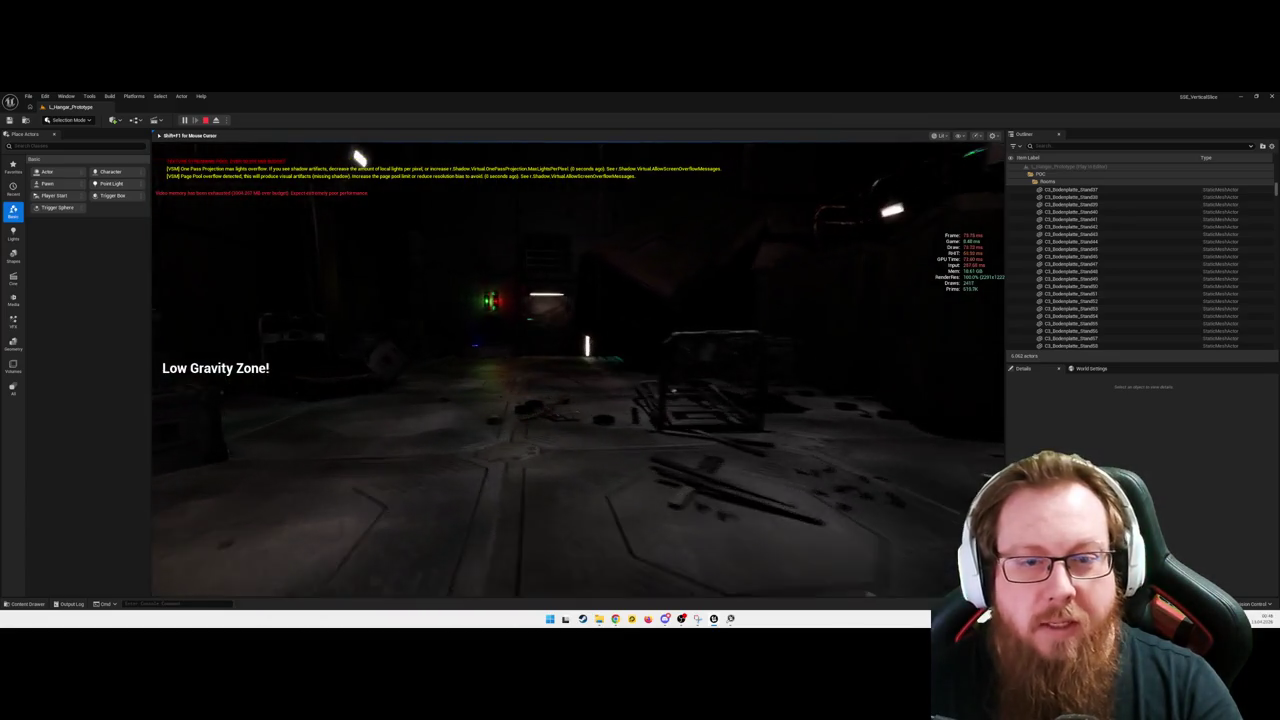
{"action": "key", "text": "w"}
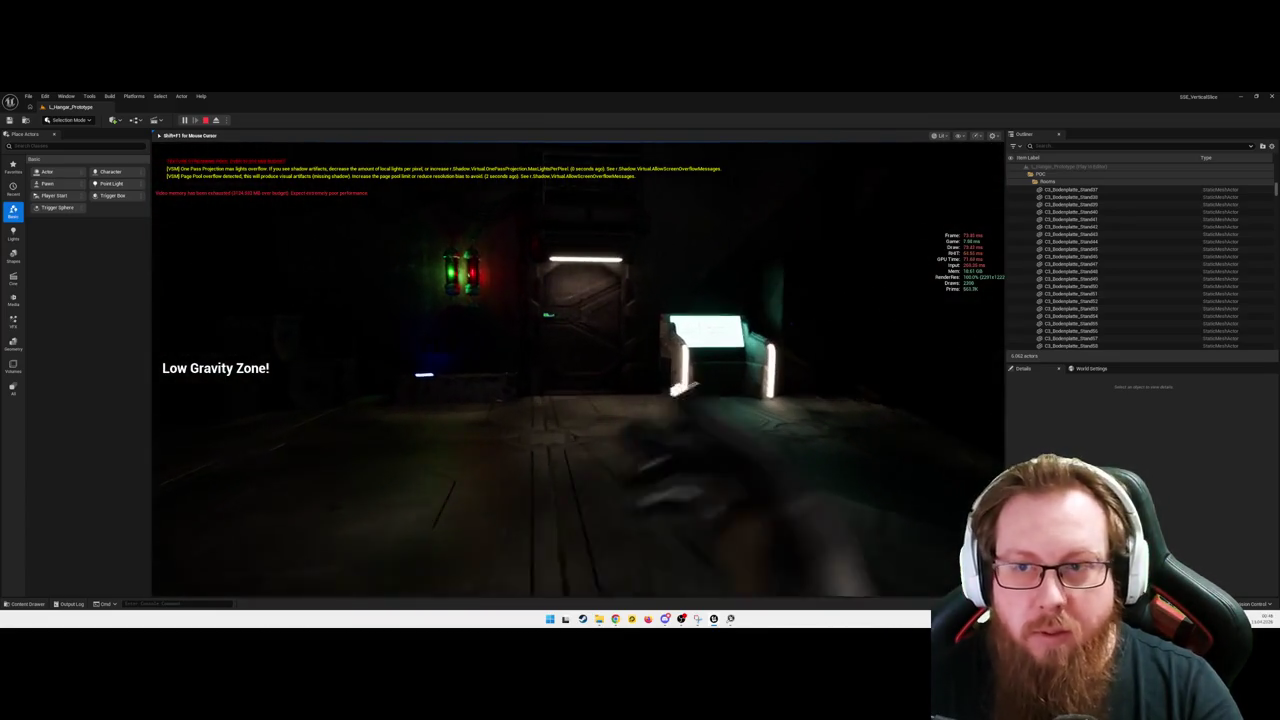
{"action": "key", "text": "w"}
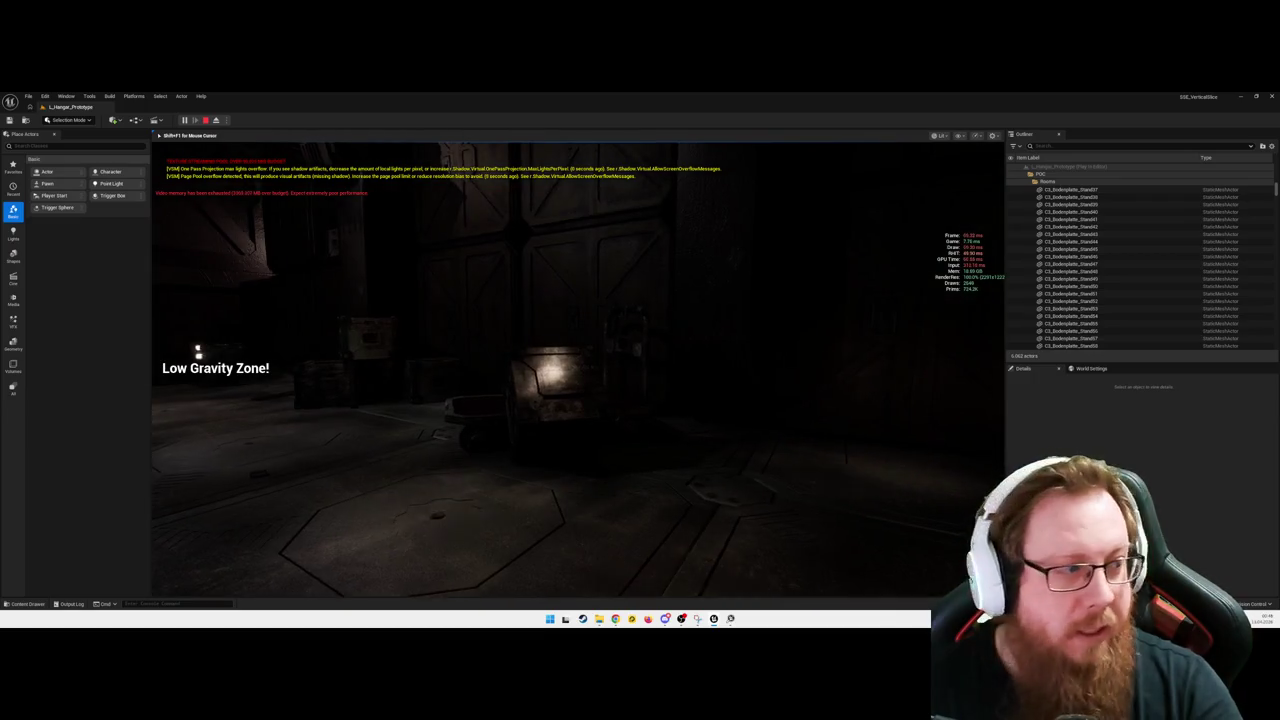
{"action": "key", "text": "w"}
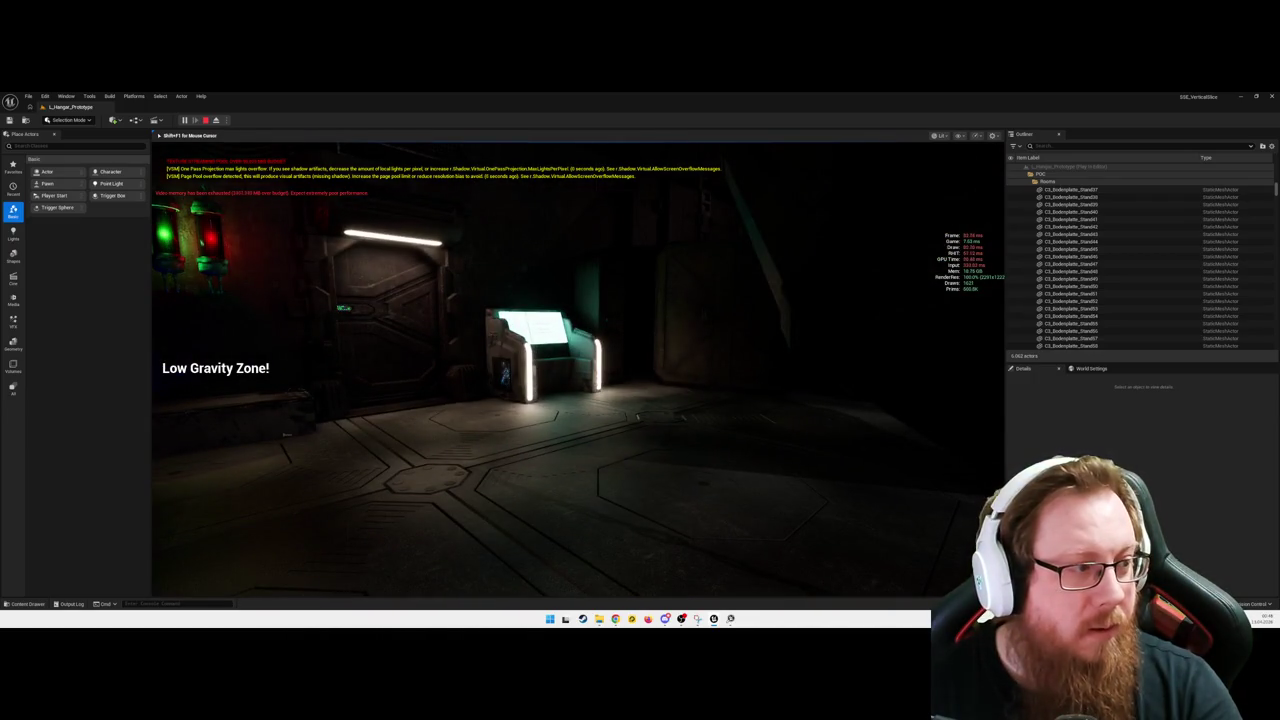
Step: Explore up to the glowing console and ceiling lights, then stop the play session
{"action": "key", "text": "a"}
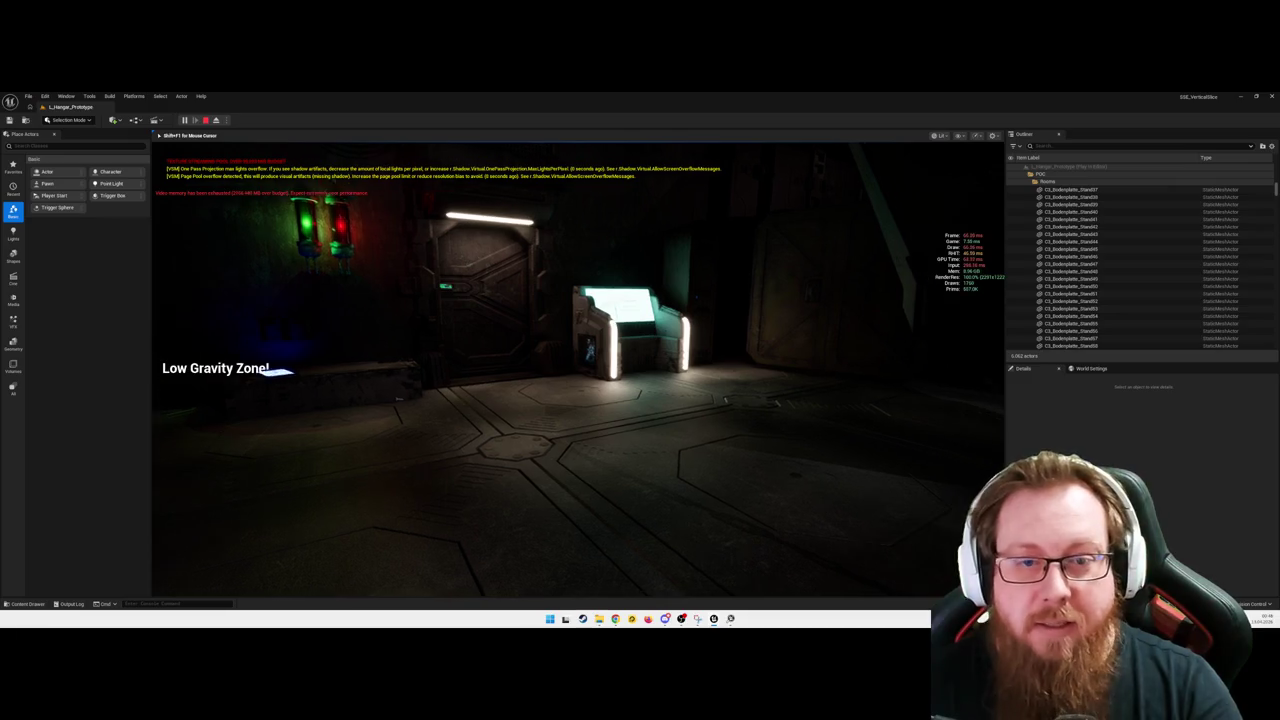
{"action": "key", "text": "w"}
{"action": "key", "text": "w"}
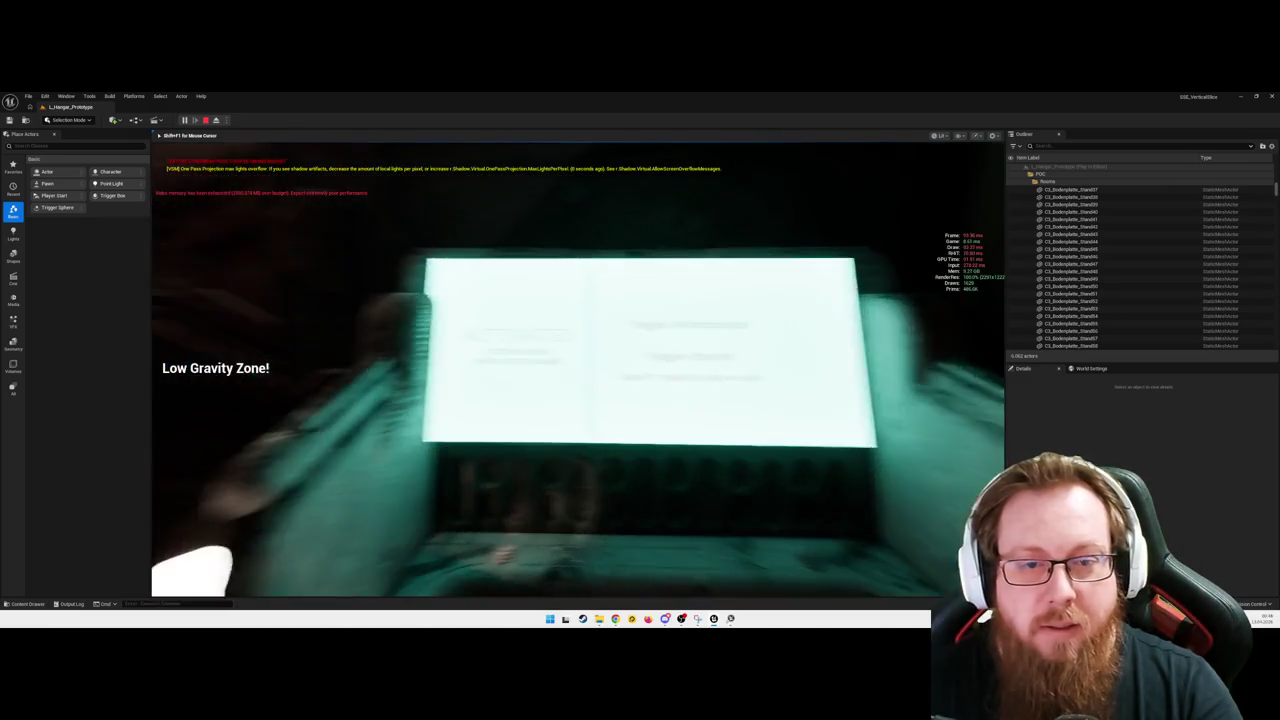
{"action": "key", "text": "w"}
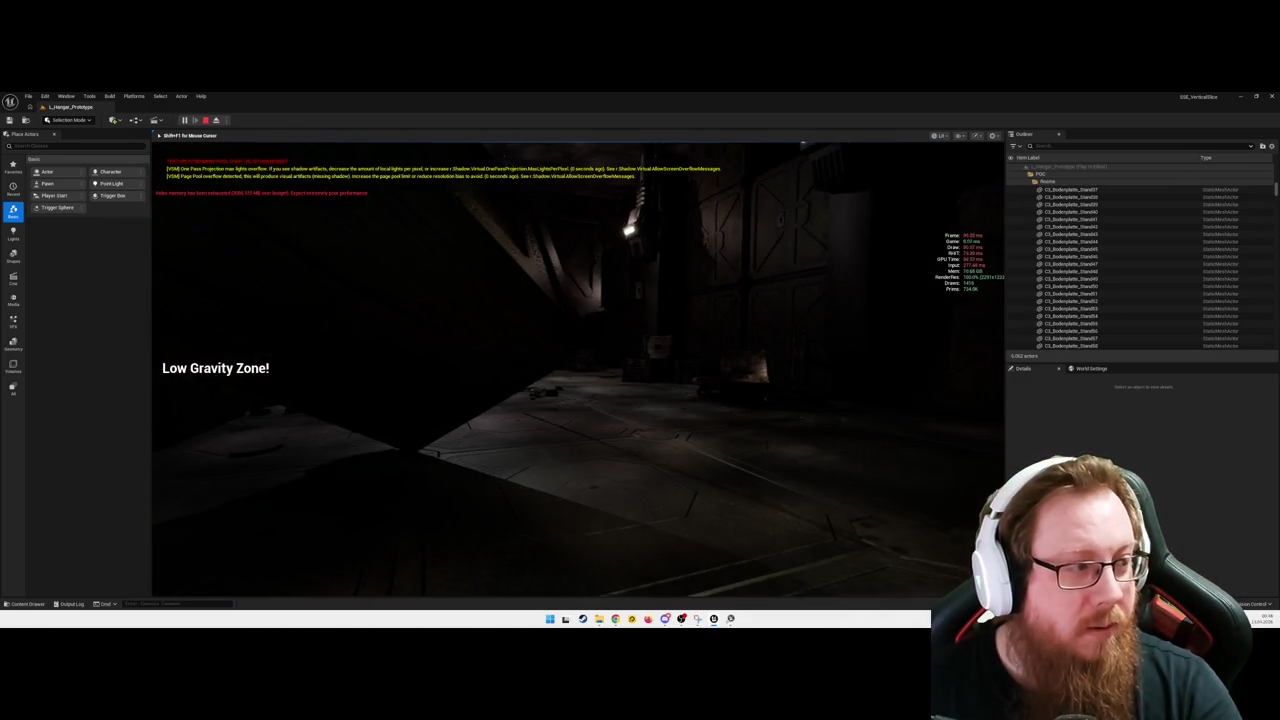
{"action": "key", "text": "w"}
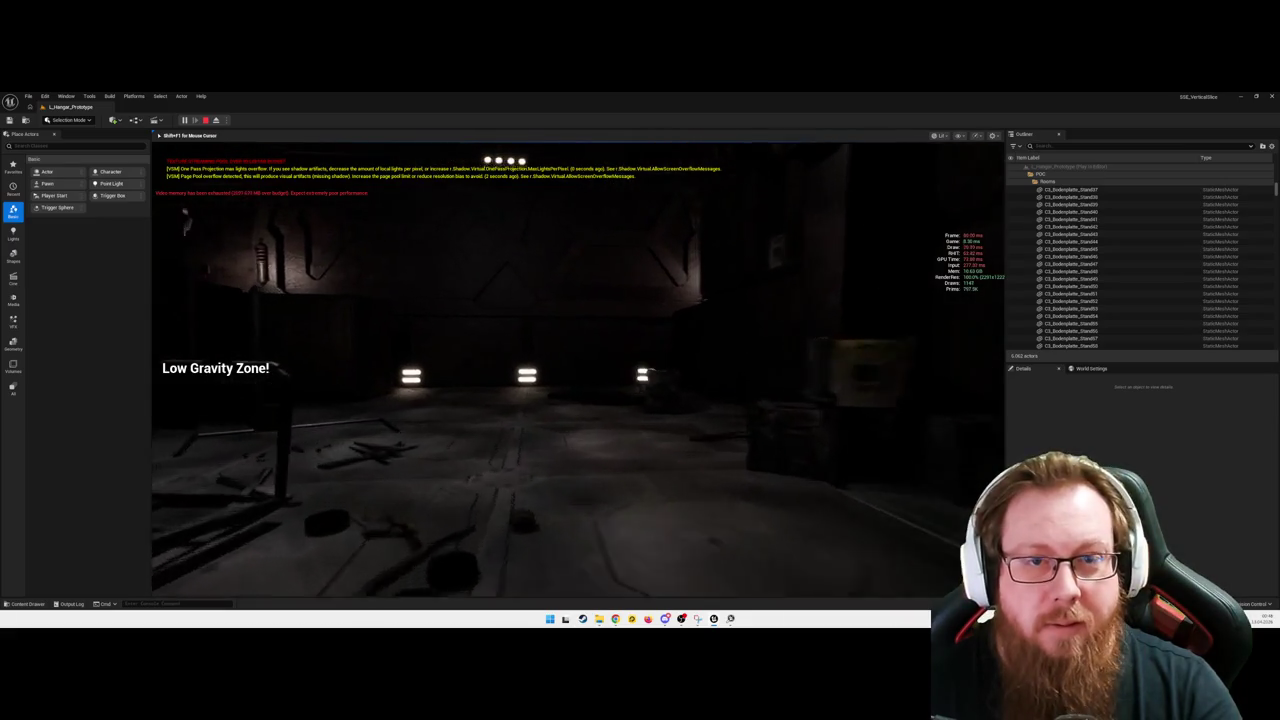
{"action": "key", "text": "space"}
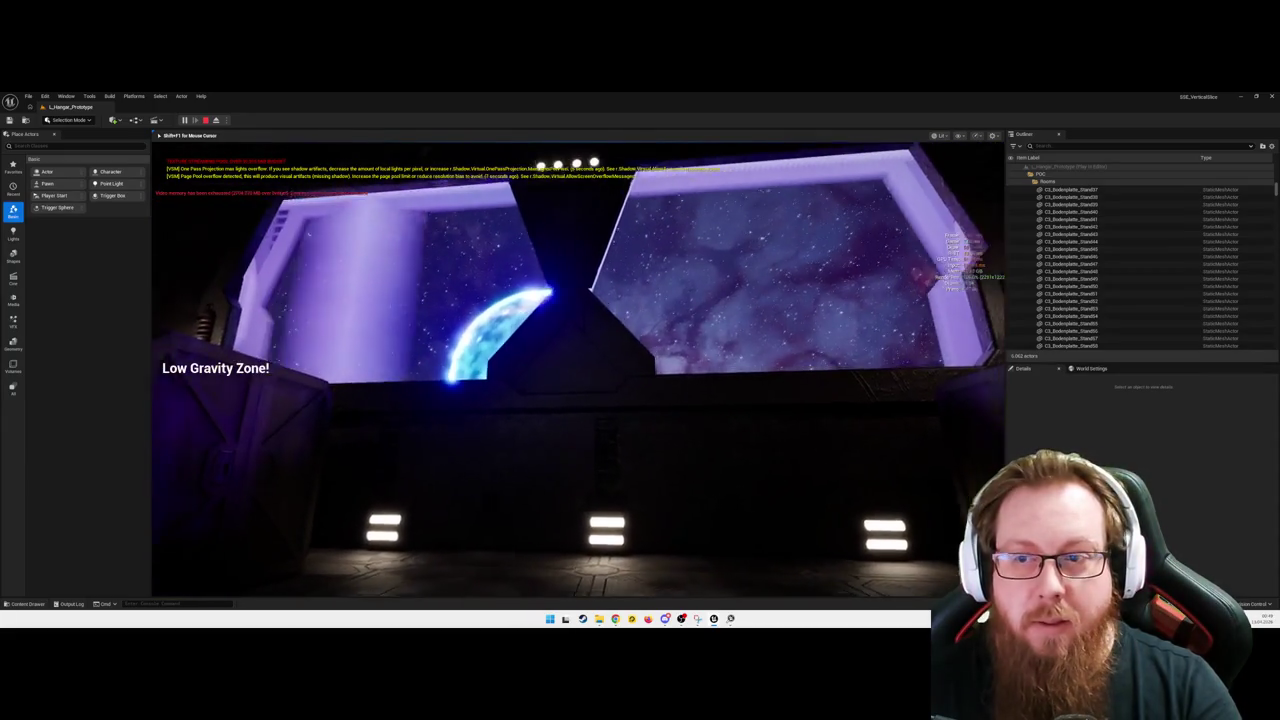
{"action": "key", "text": "Escape"}
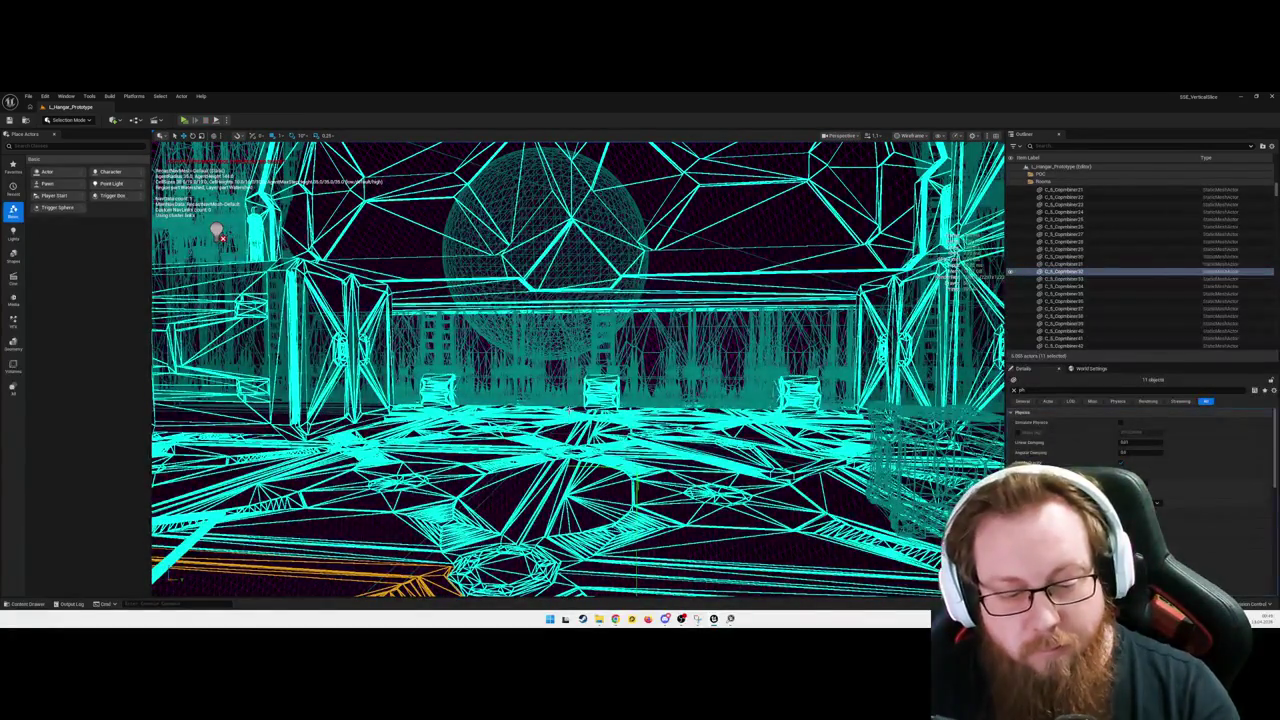
Step: Return the editor viewport to Lit, frame the floor actors, and browse to Props > Yaenz > Material
{"action": "key", "text": "alt+4"}
{"action": "key", "text": "f"}
{"action": "left_click_drag", "start_coordinate": [382, 201], "coordinate": [347, 491]}
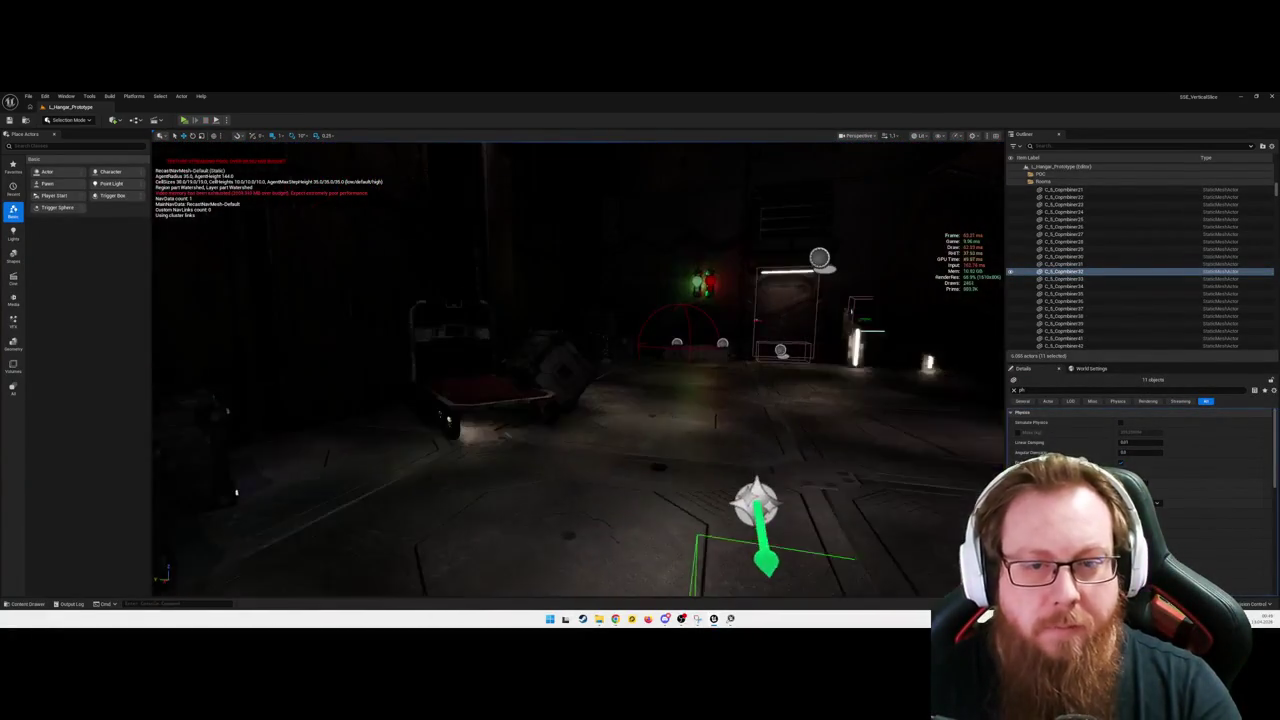
{"action": "key", "text": "ctrl+space"}
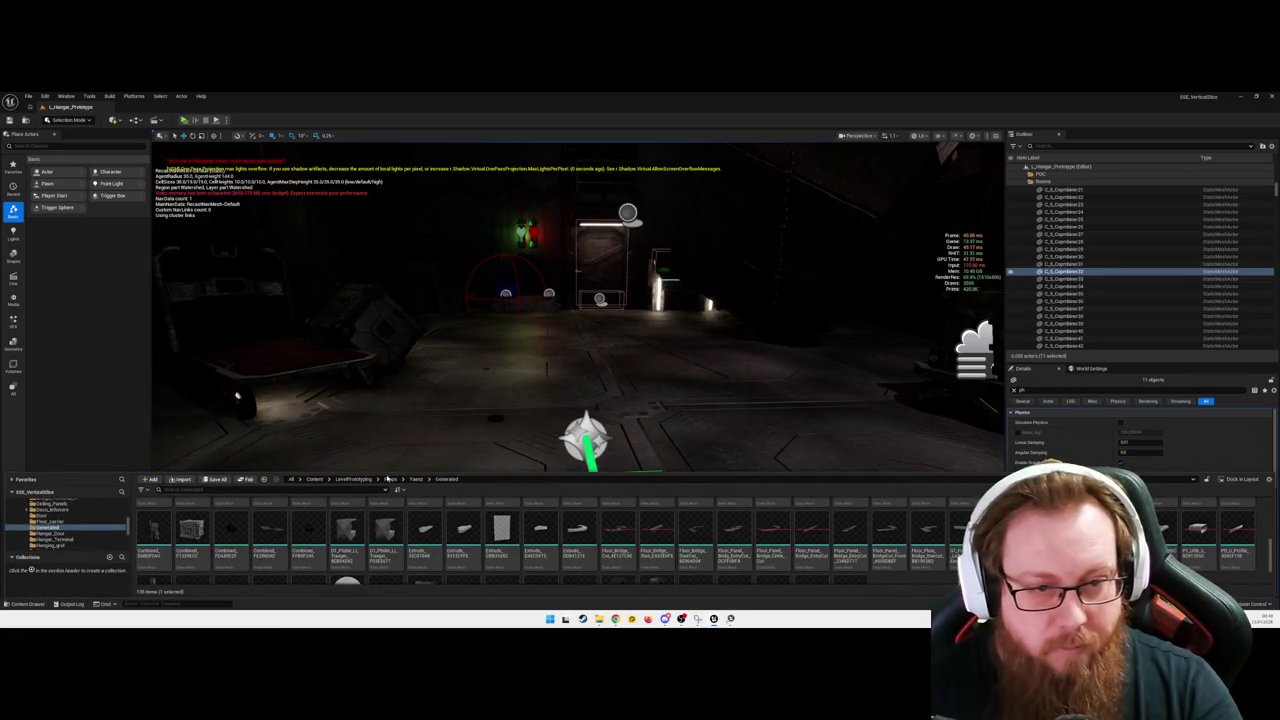
{"action": "left_click", "coordinate": [415, 480]}
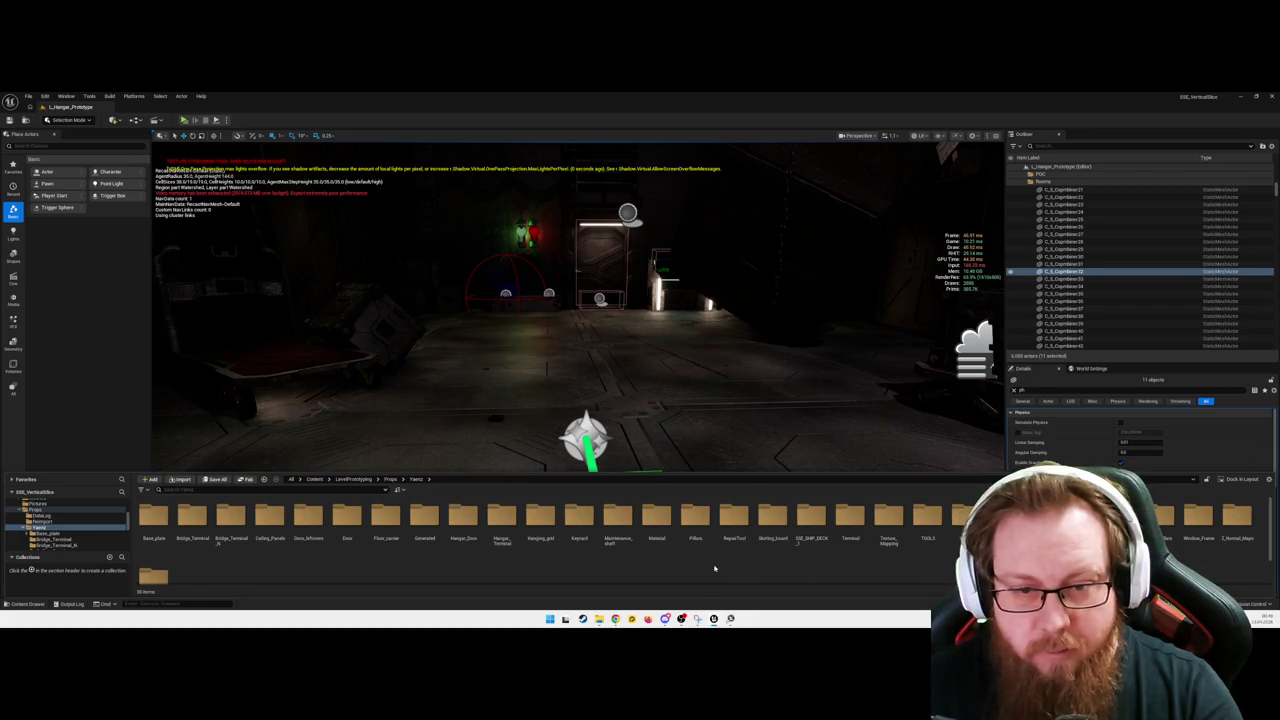
{"action": "double_click", "coordinate": [656, 520]}
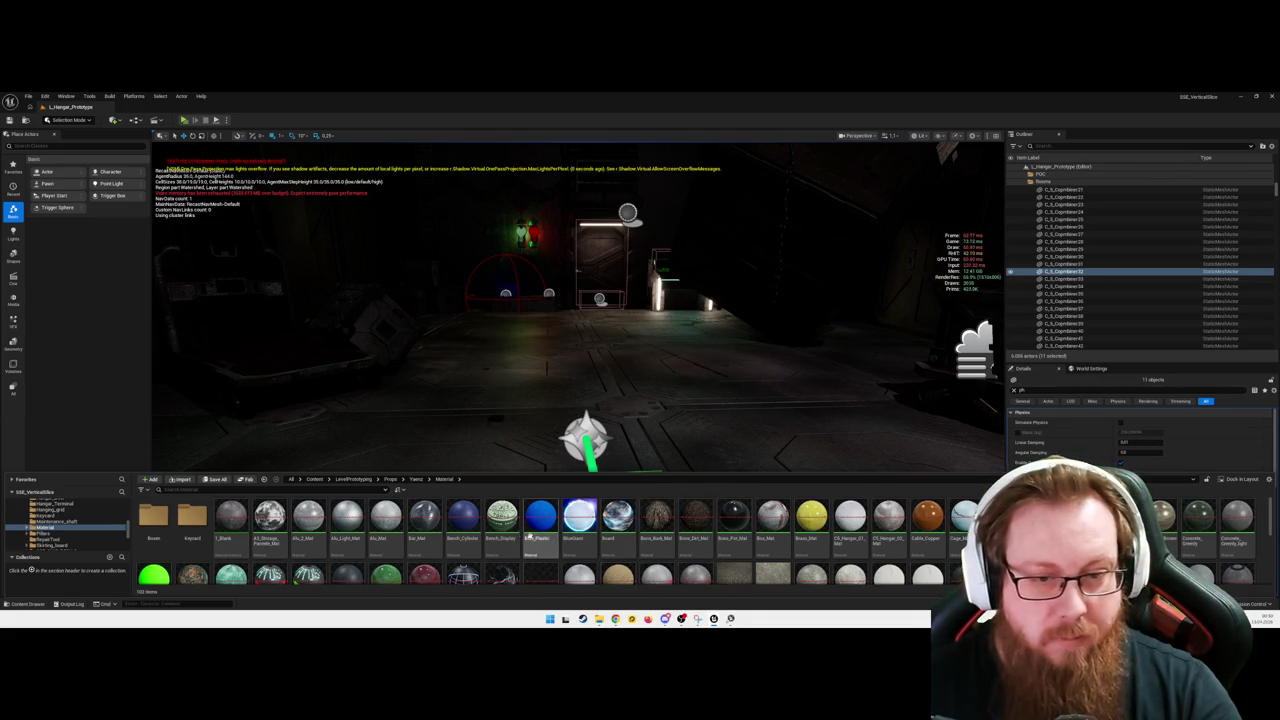
Step: Select all materials in the Material folder and browse their Sprite Actions and Asset Actions menus
{"action": "left_click", "coordinate": [510, 545]}
{"action": "key", "text": "ctrl+a"}
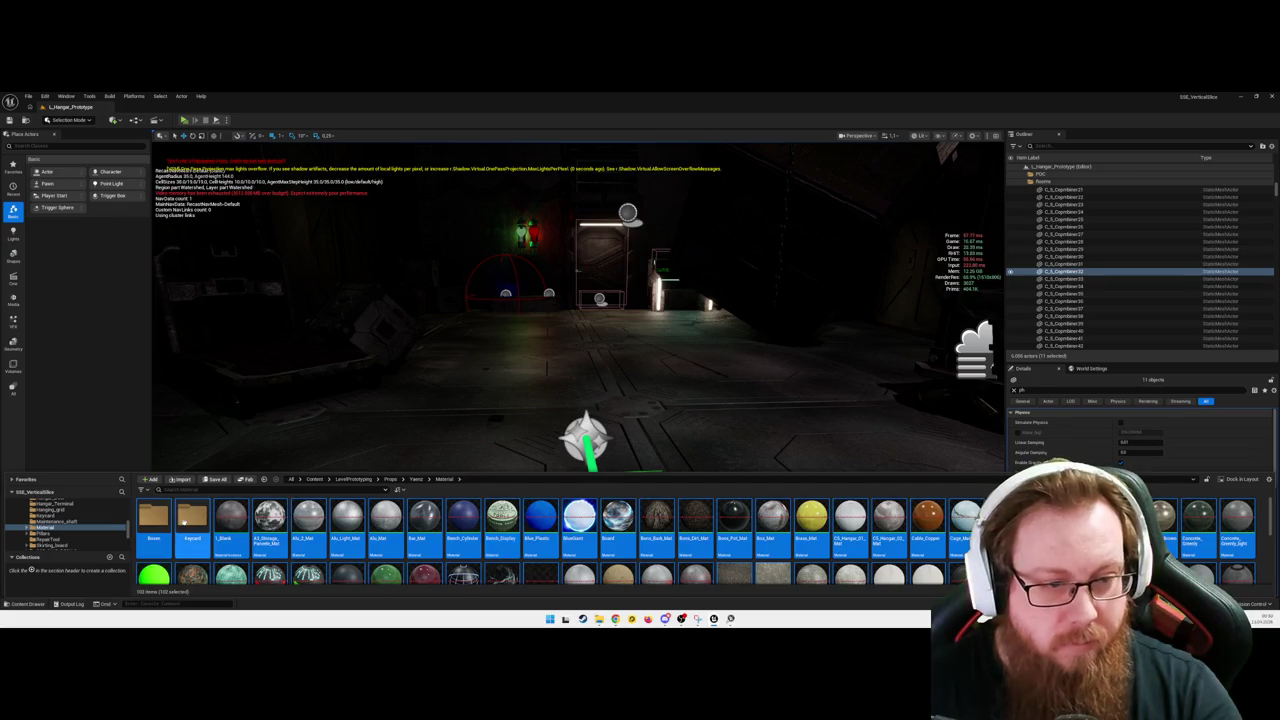
{"action": "right_click", "coordinate": [230, 515]}
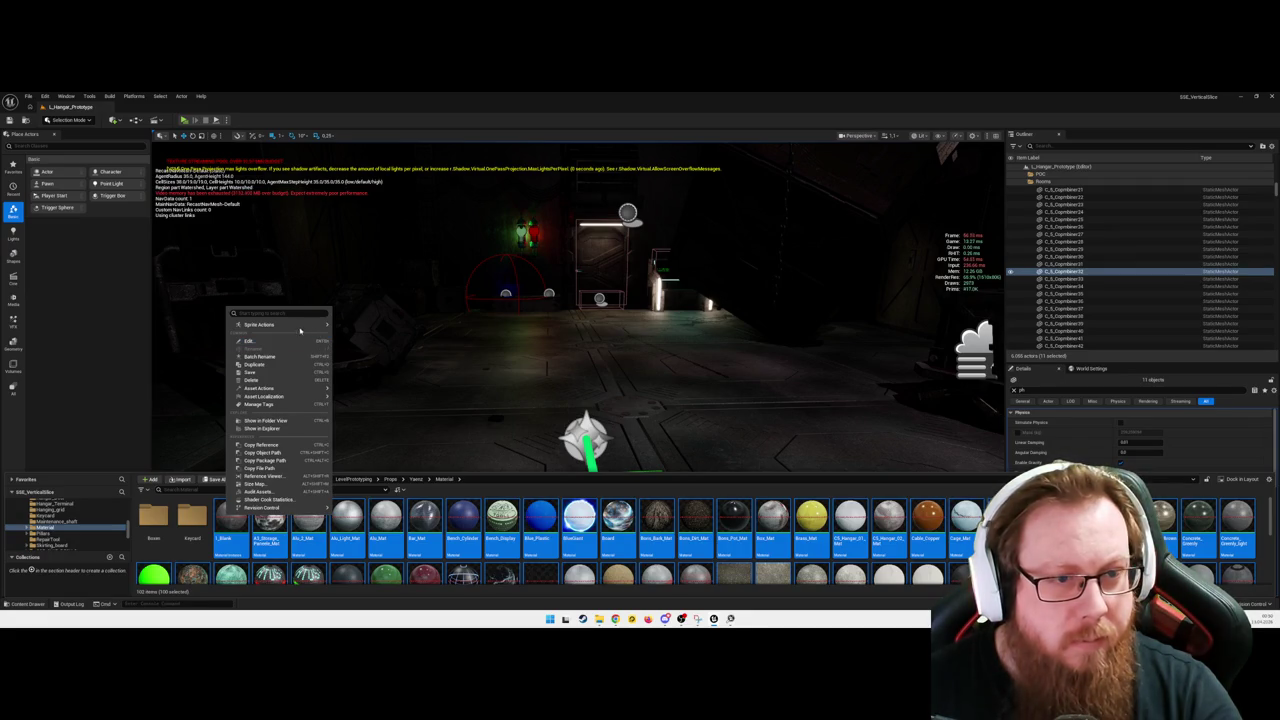
{"action": "mouse_move", "coordinate": [298, 328]}
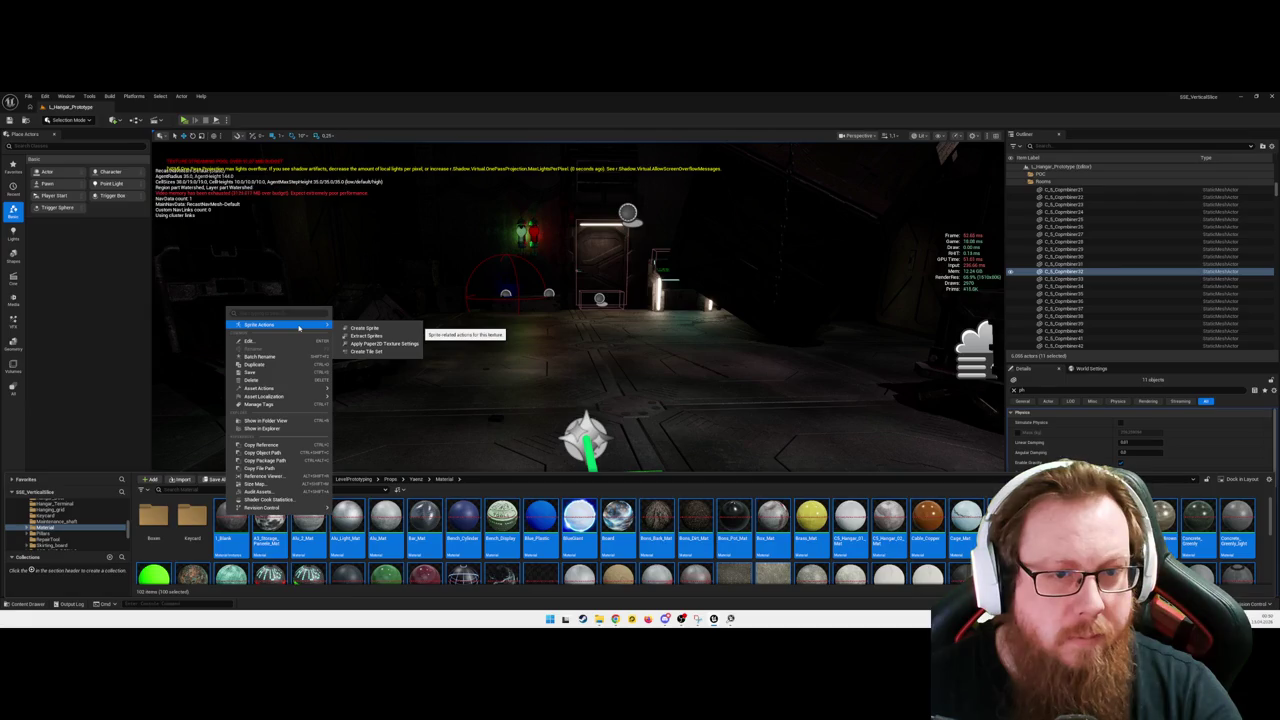
{"action": "mouse_move", "coordinate": [302, 388]}
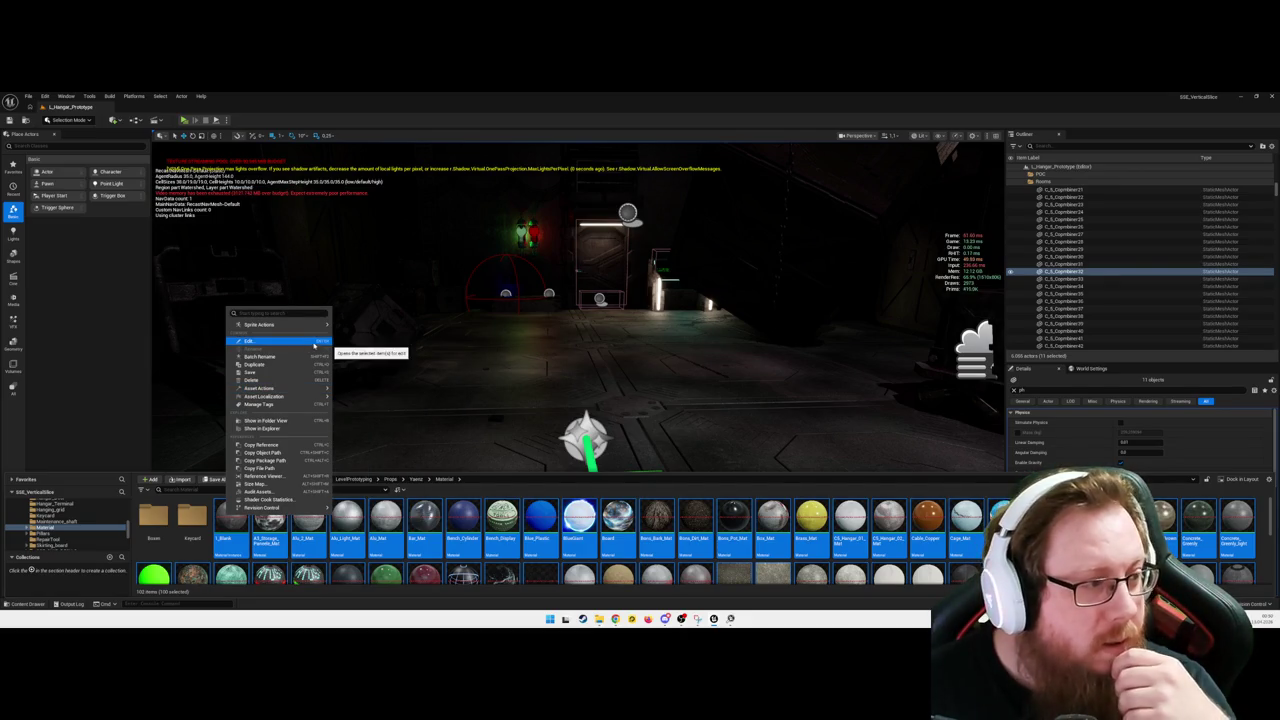
{"action": "left_click", "coordinate": [573, 346]}
Step: Select the CS_Plate19 floor plate, then open the Z_Texture folder and select all its textures
{"action": "left_click", "coordinate": [573, 346]}
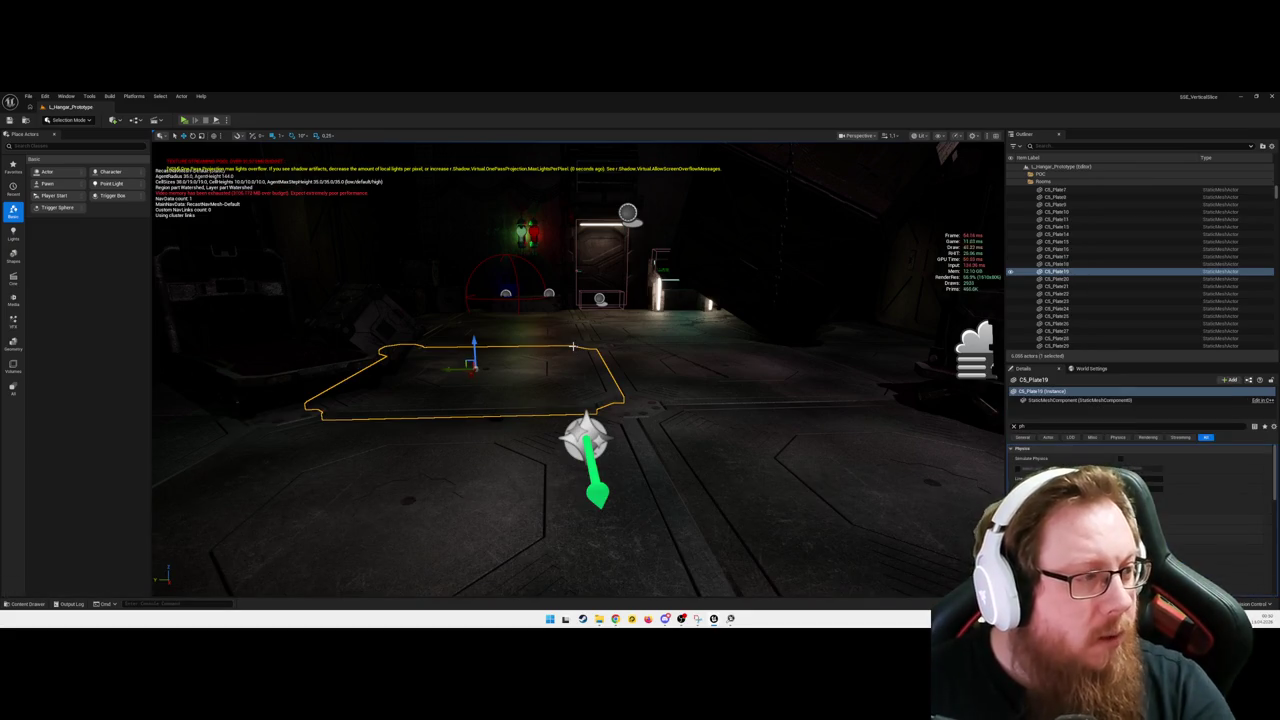
{"action": "key", "text": "ctrl+space"}
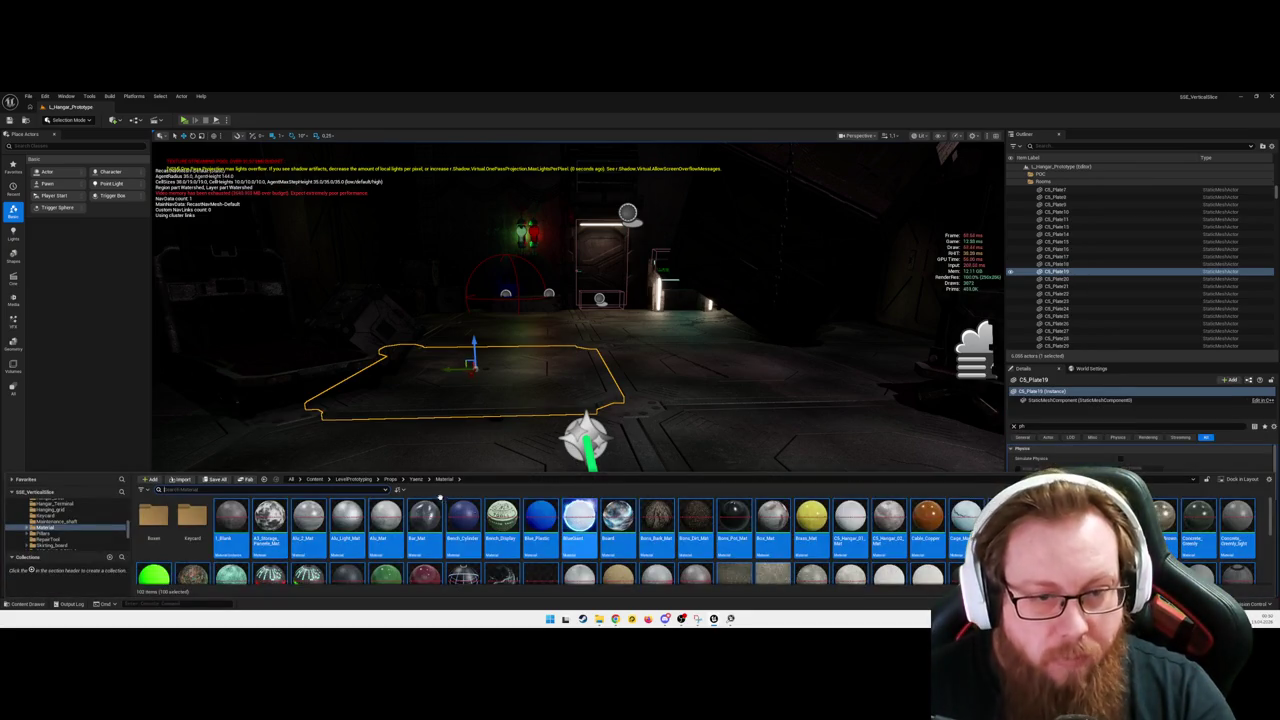
{"action": "left_click", "coordinate": [416, 480]}
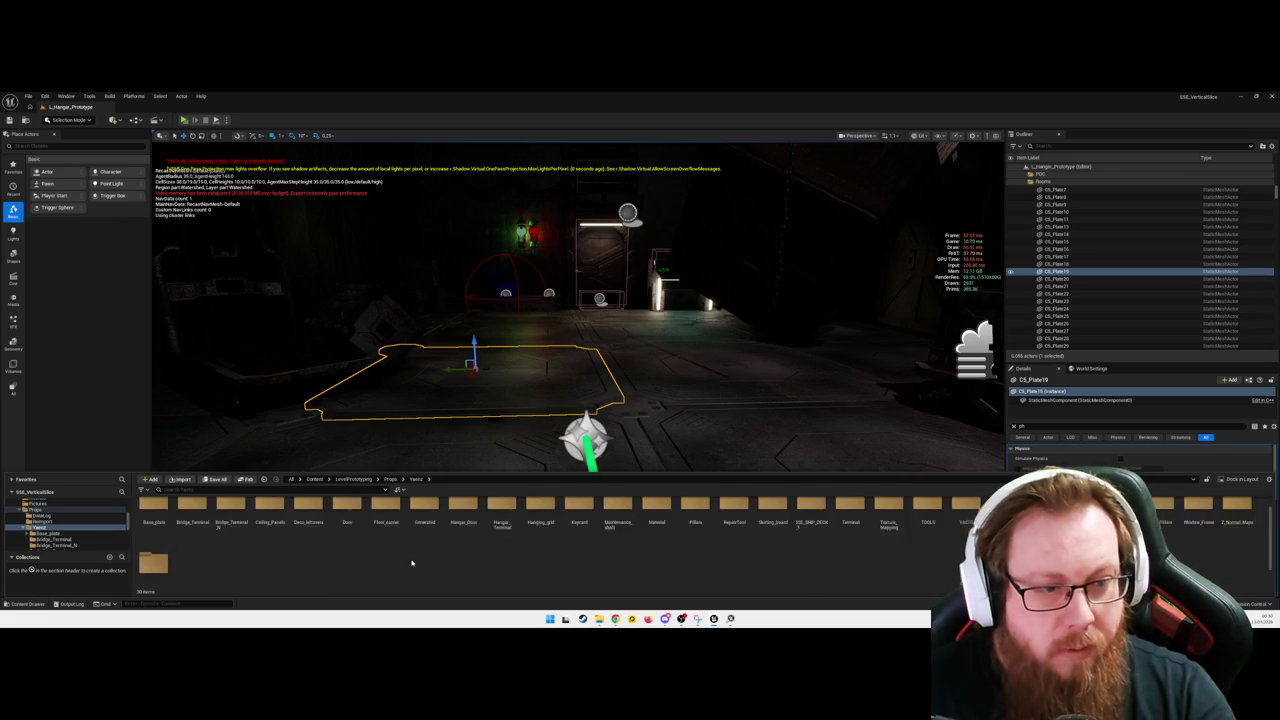
{"action": "scroll", "coordinate": [414, 563], "scroll_direction": "down", "scroll_amount": 2}
{"action": "double_click", "coordinate": [156, 540]}
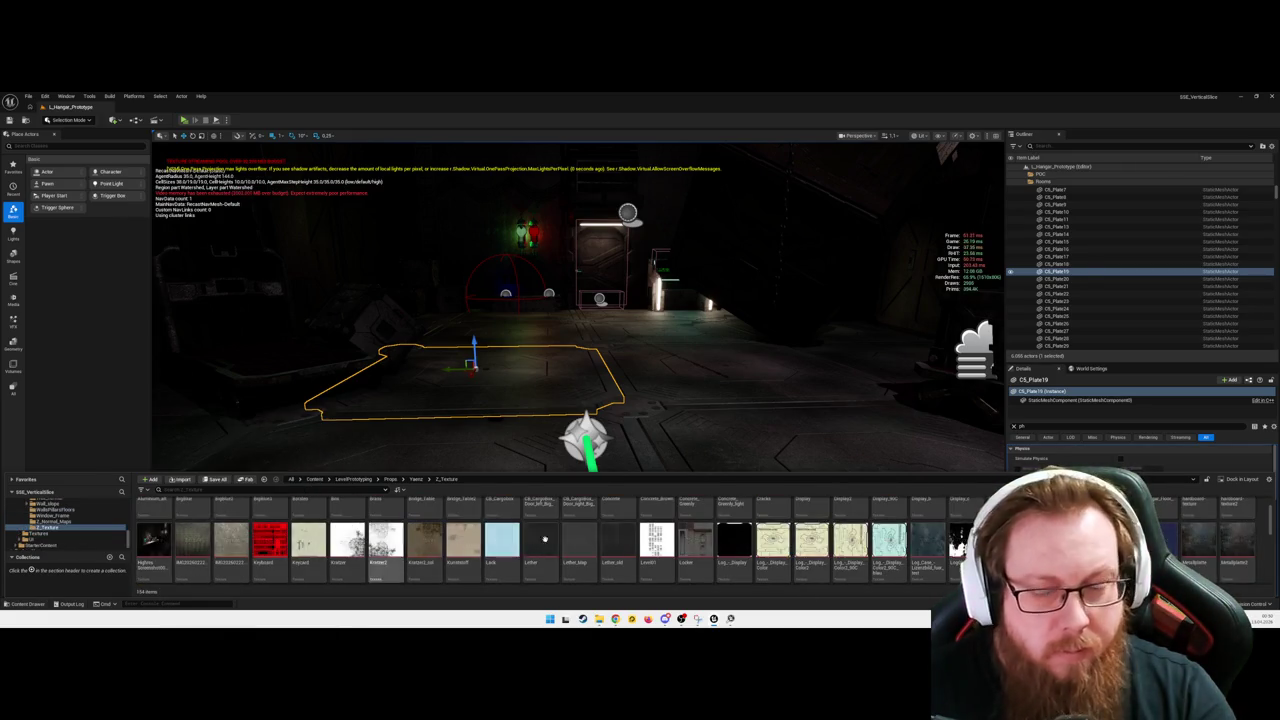
{"action": "scroll", "coordinate": [620, 518], "scroll_direction": "down", "scroll_amount": 10}
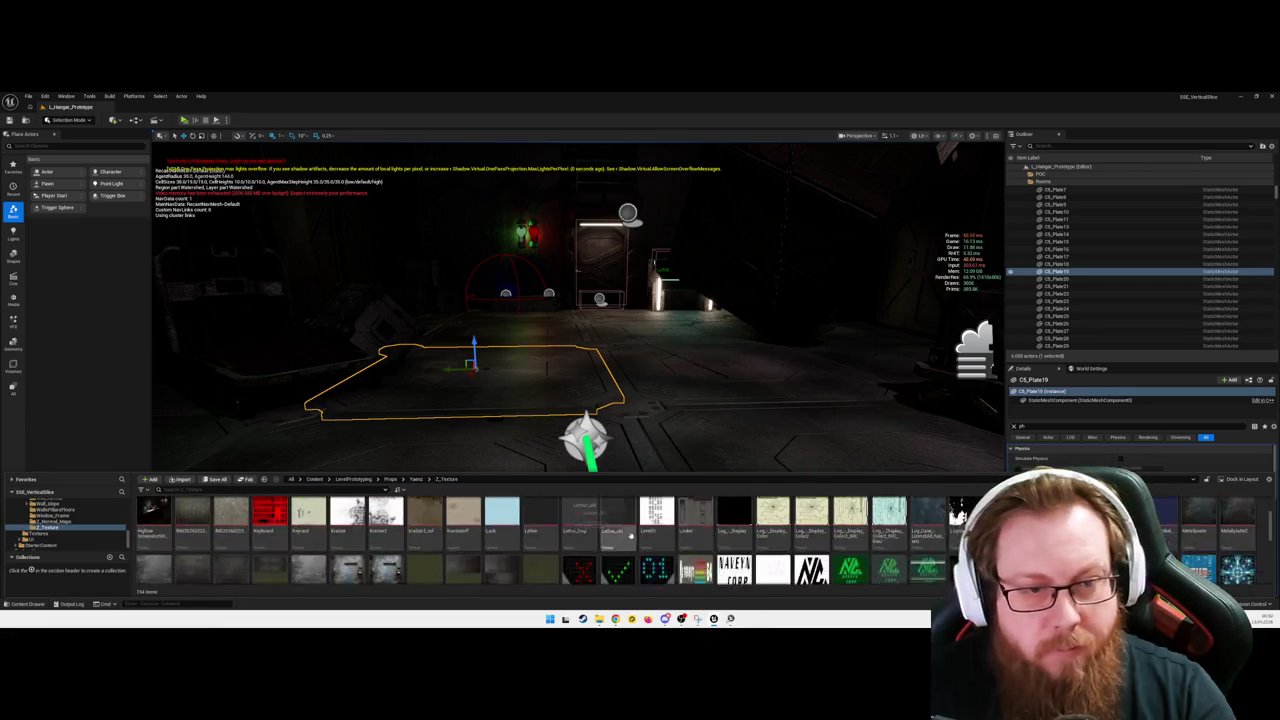
{"action": "scroll", "coordinate": [650, 530], "scroll_direction": "up", "scroll_amount": 5}
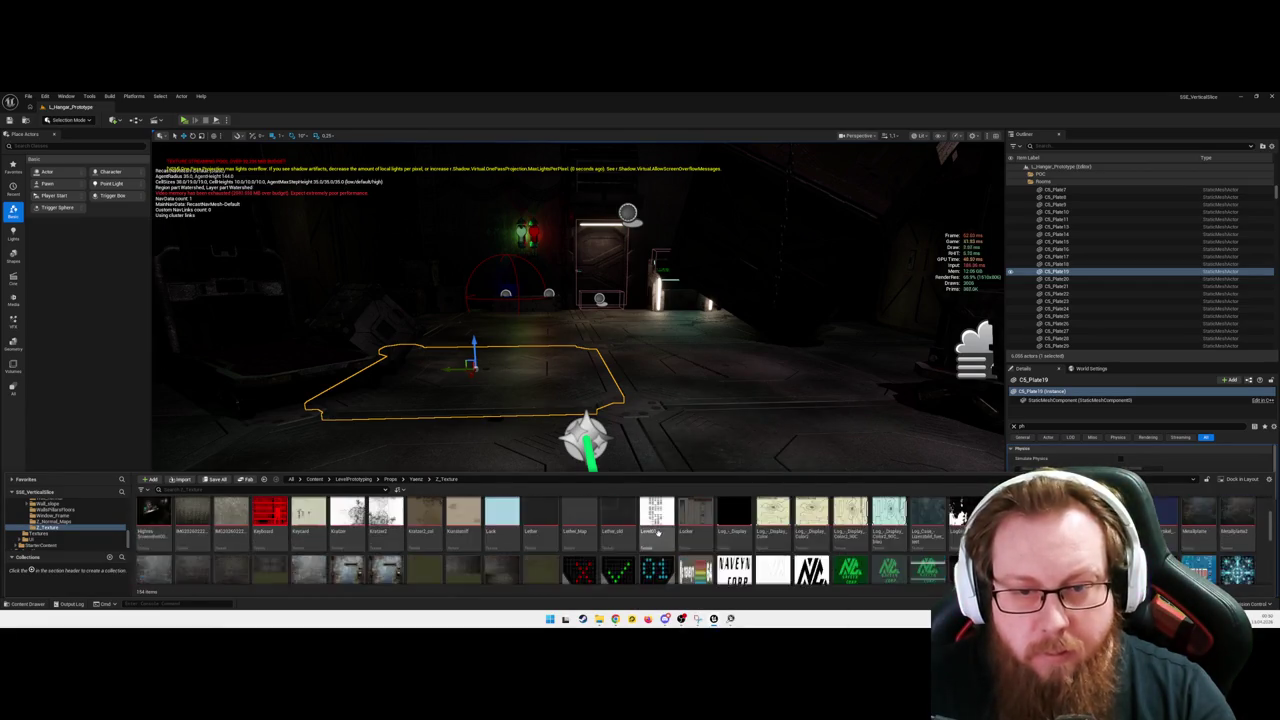
{"action": "key", "text": "ctrl+a"}
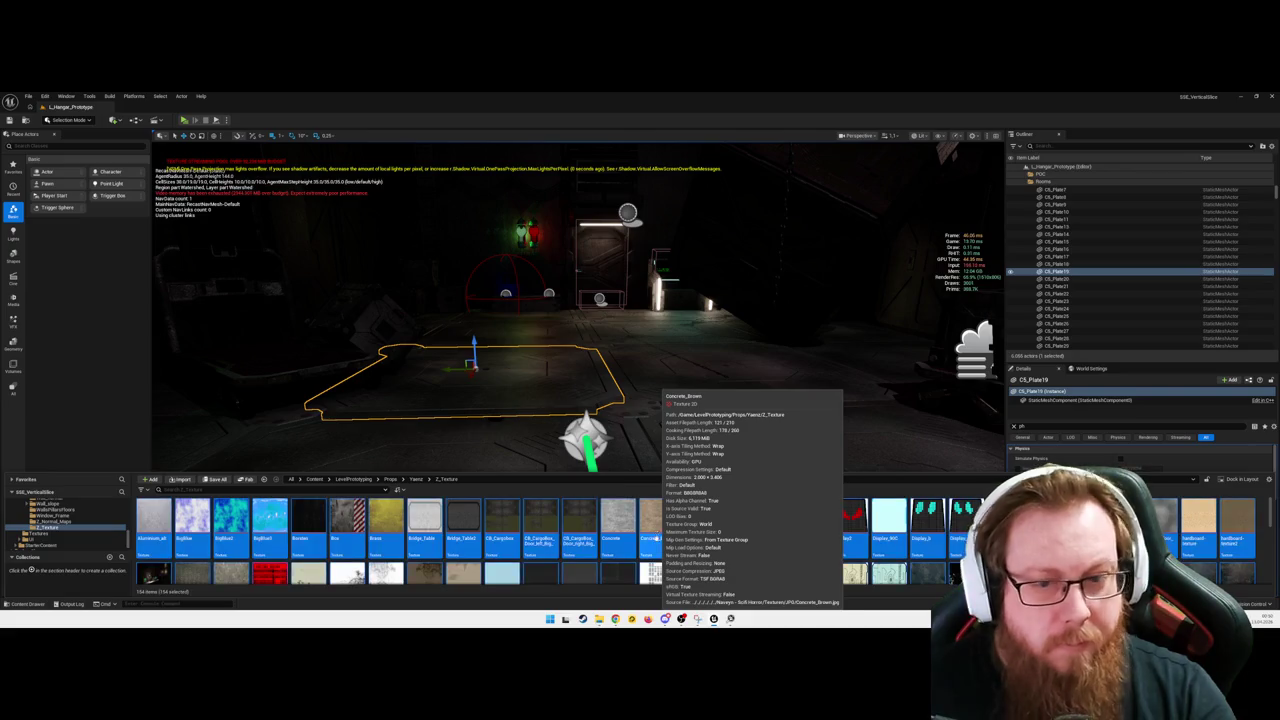
{"action": "right_click", "coordinate": [658, 528]}
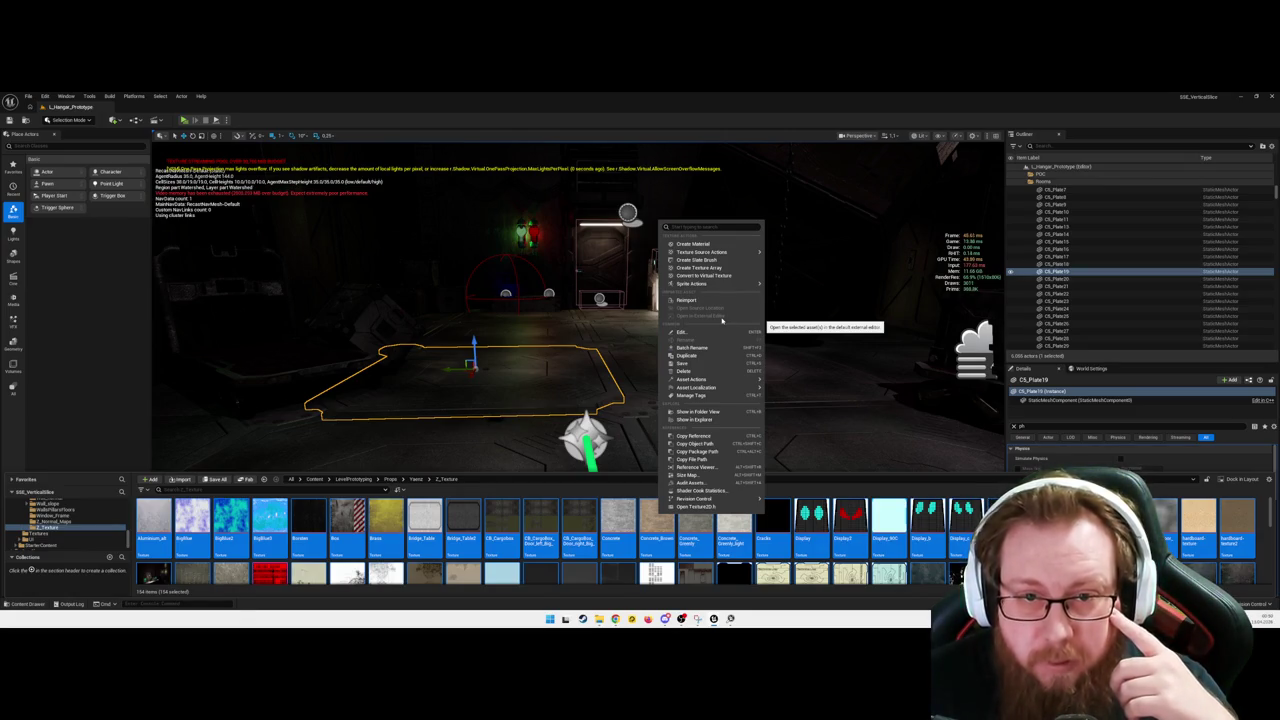
Step: Choose Asset Actions > Edit Selection in Property Matrix for the selected textures
{"action": "mouse_move", "coordinate": [750, 253]}
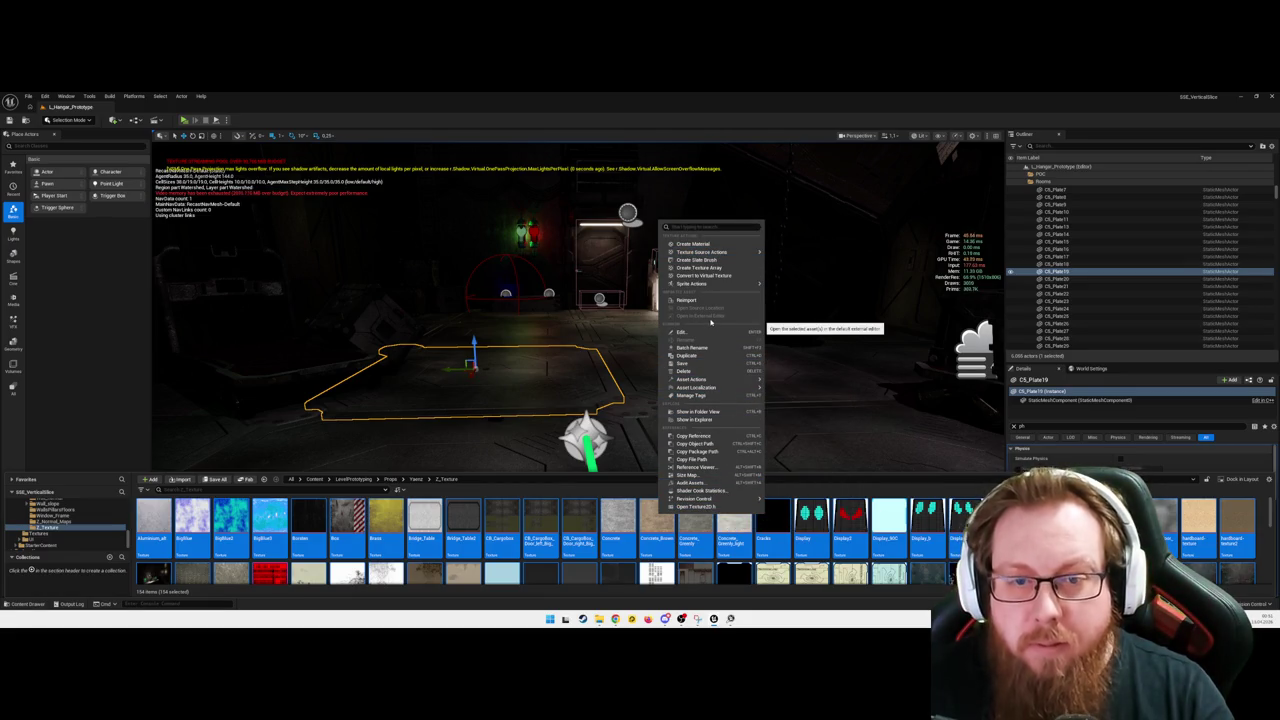
{"action": "mouse_move", "coordinate": [735, 379]}
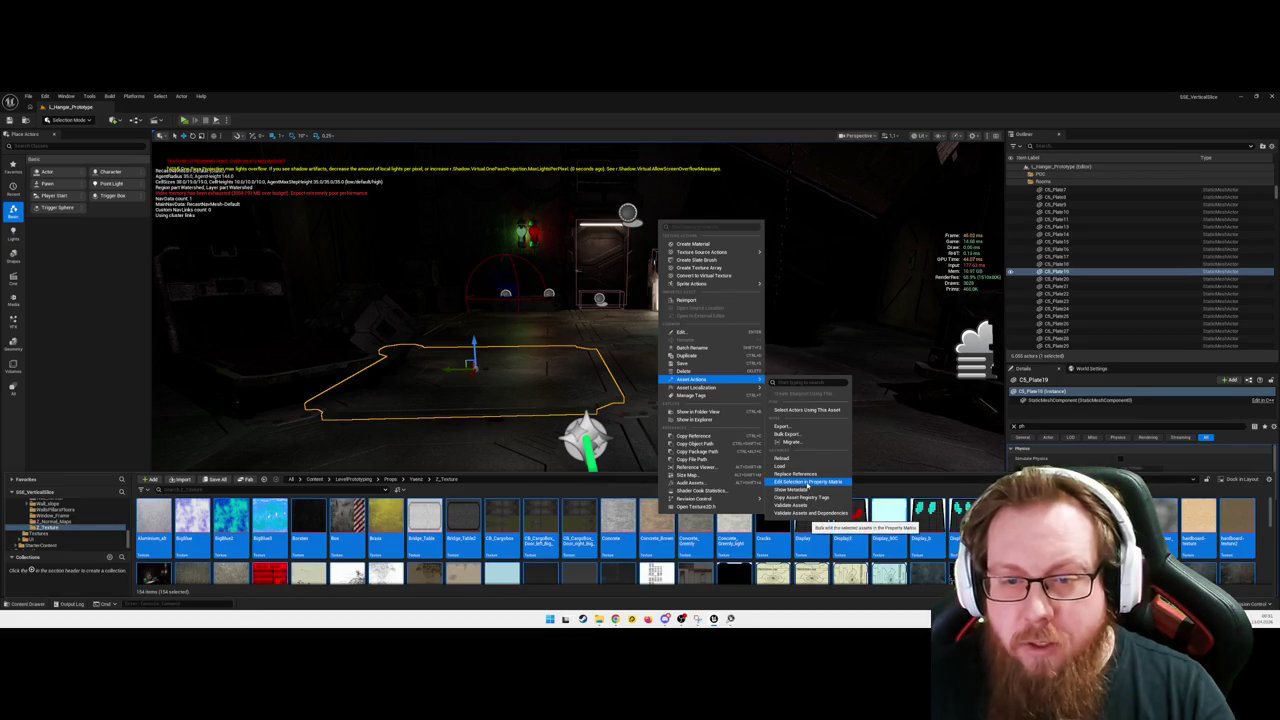
{"action": "left_click", "coordinate": [808, 483]}
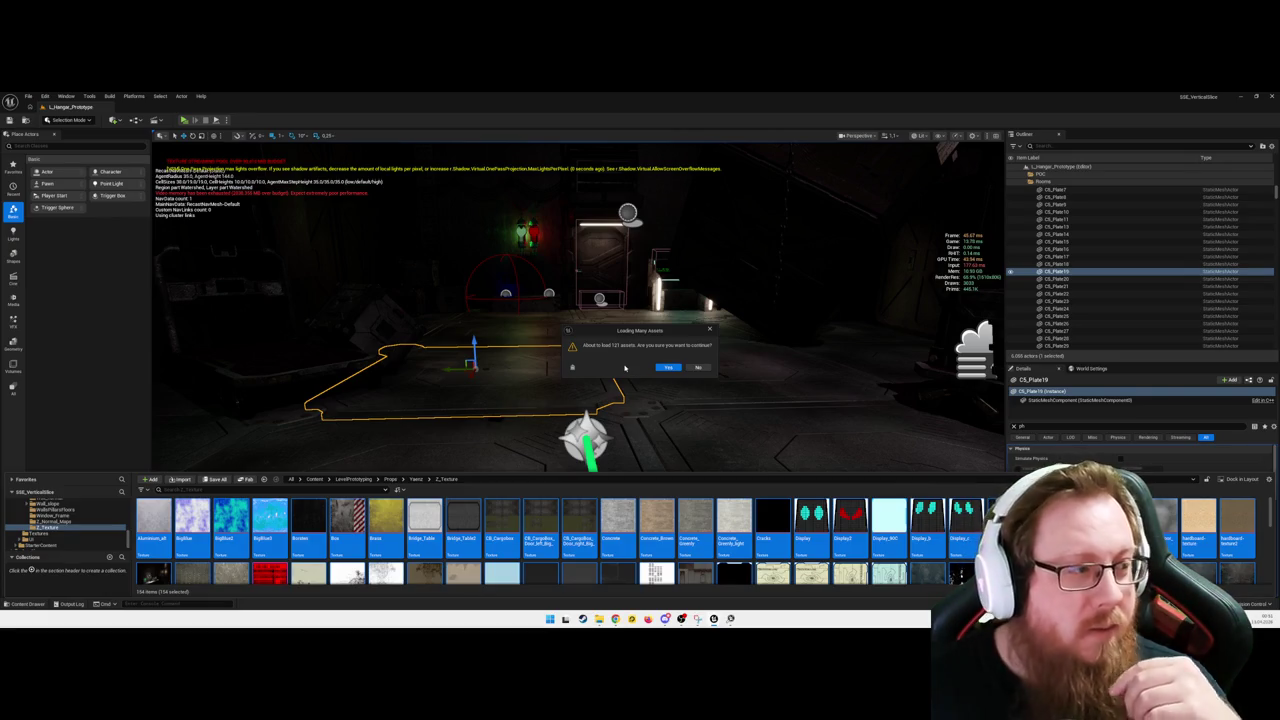
Step: Confirm loading the textures, set Maximum Texture Size via a 'max' search, save, and minimize the grid
{"action": "left_click", "coordinate": [667, 367]}
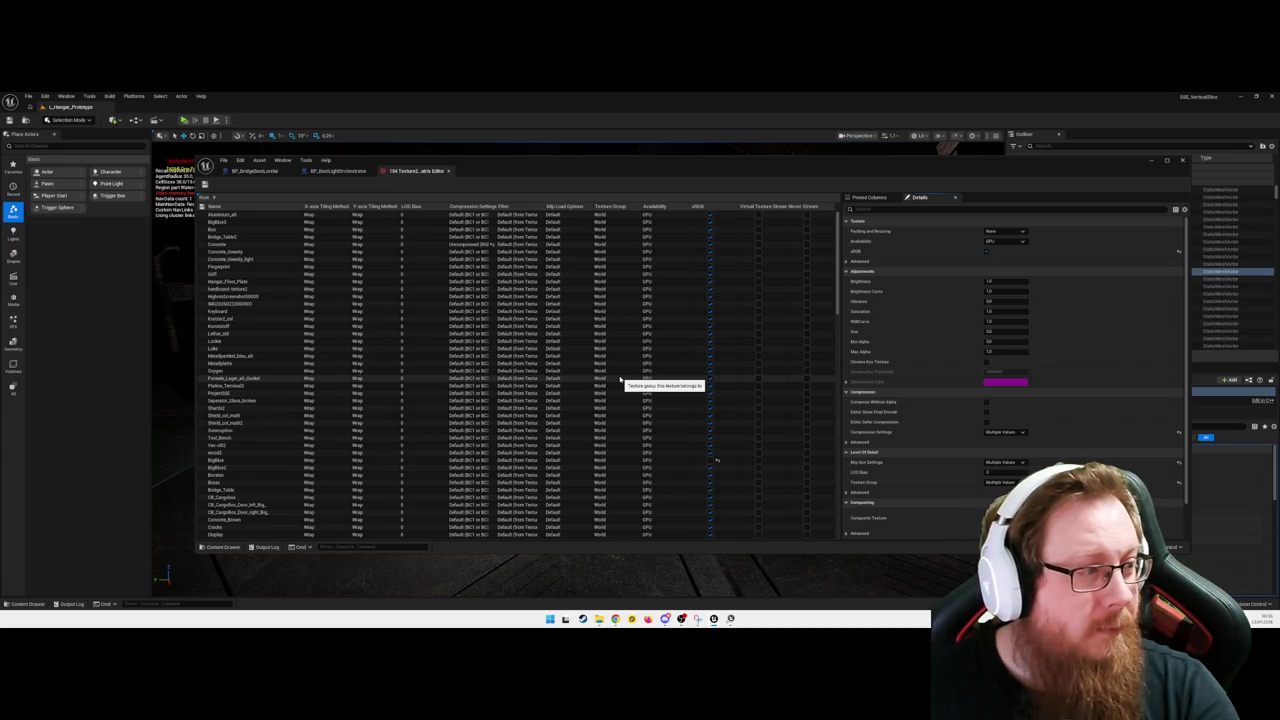
{"action": "type", "text": "max"}
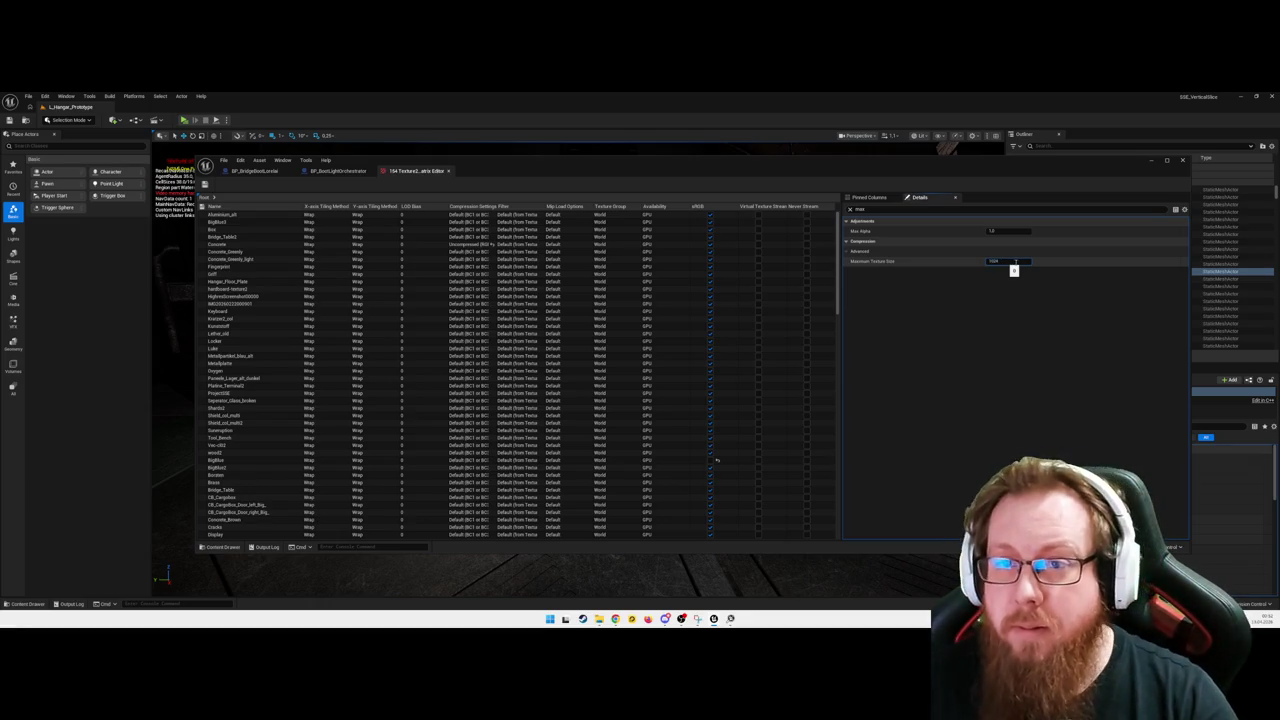
{"action": "key", "text": "ctrl+s"}
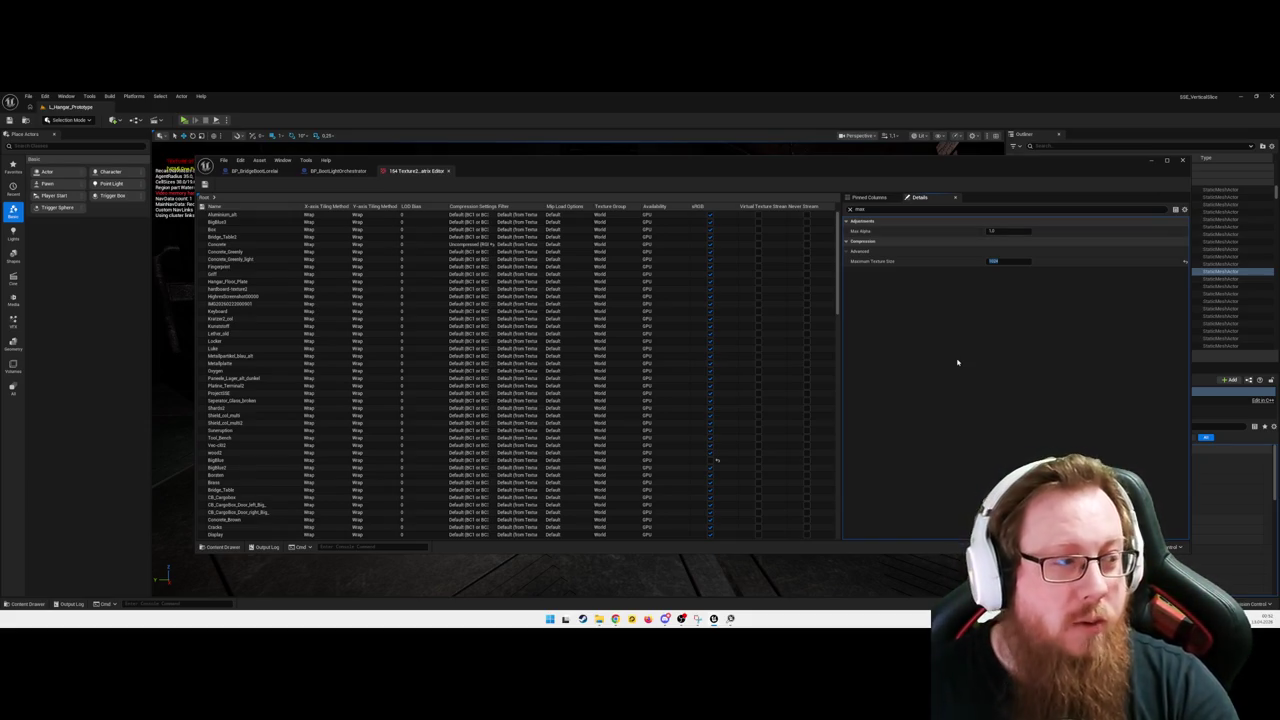
{"action": "left_click", "coordinate": [1149, 161]}
Step: Fly into the hangar toward the three wall lights, then pull back to see the ceiling lights
{"action": "key", "text": "s"}
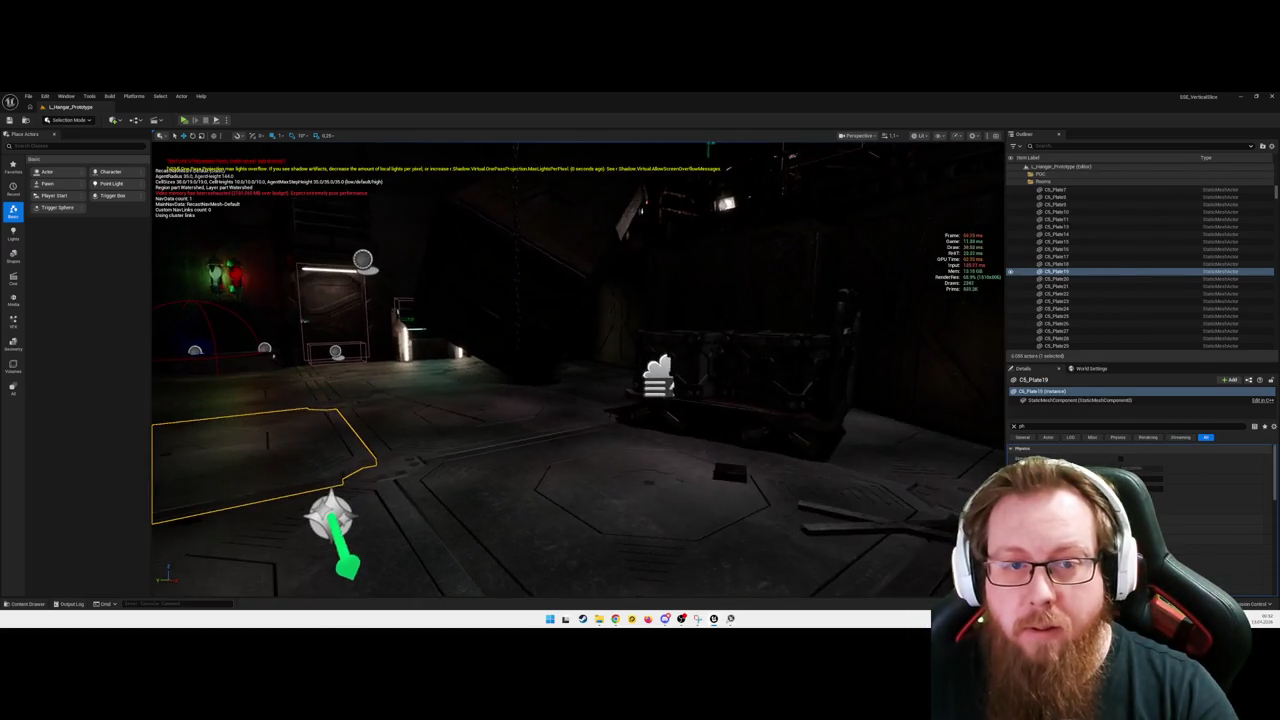
{"action": "key", "text": "w"}
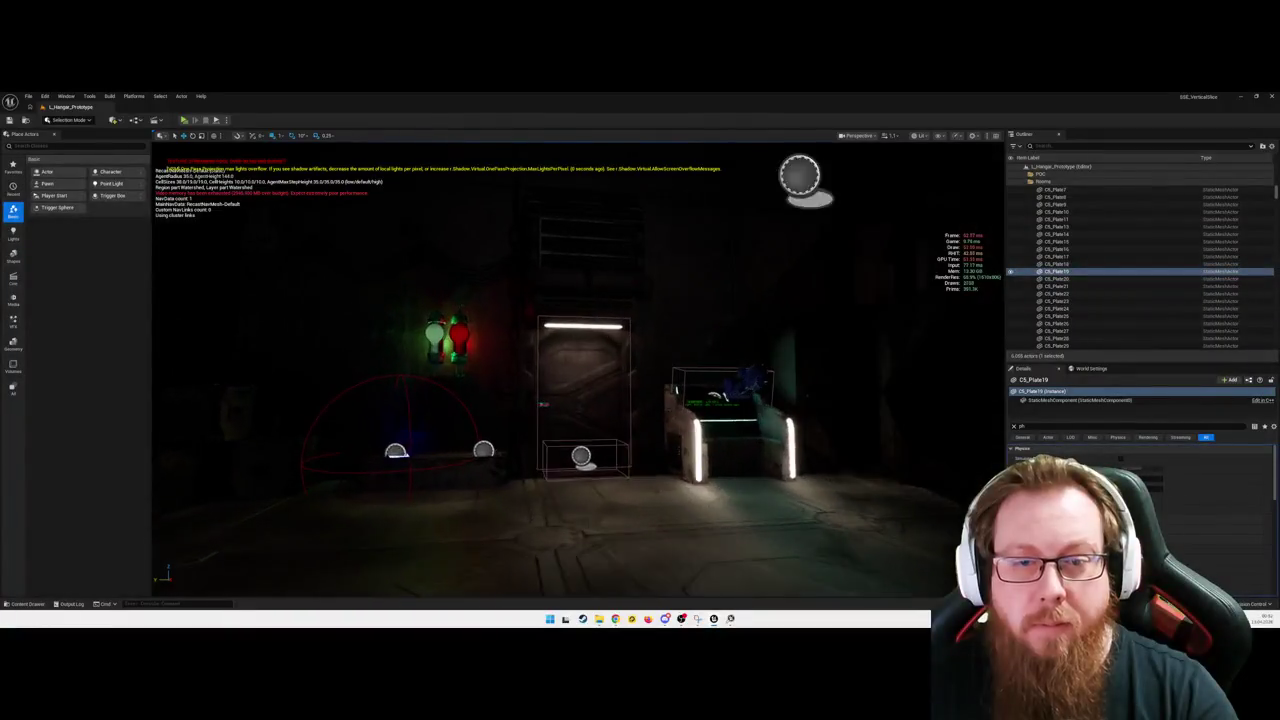
{"action": "key", "text": "Escape"}
{"action": "key", "text": "w"}
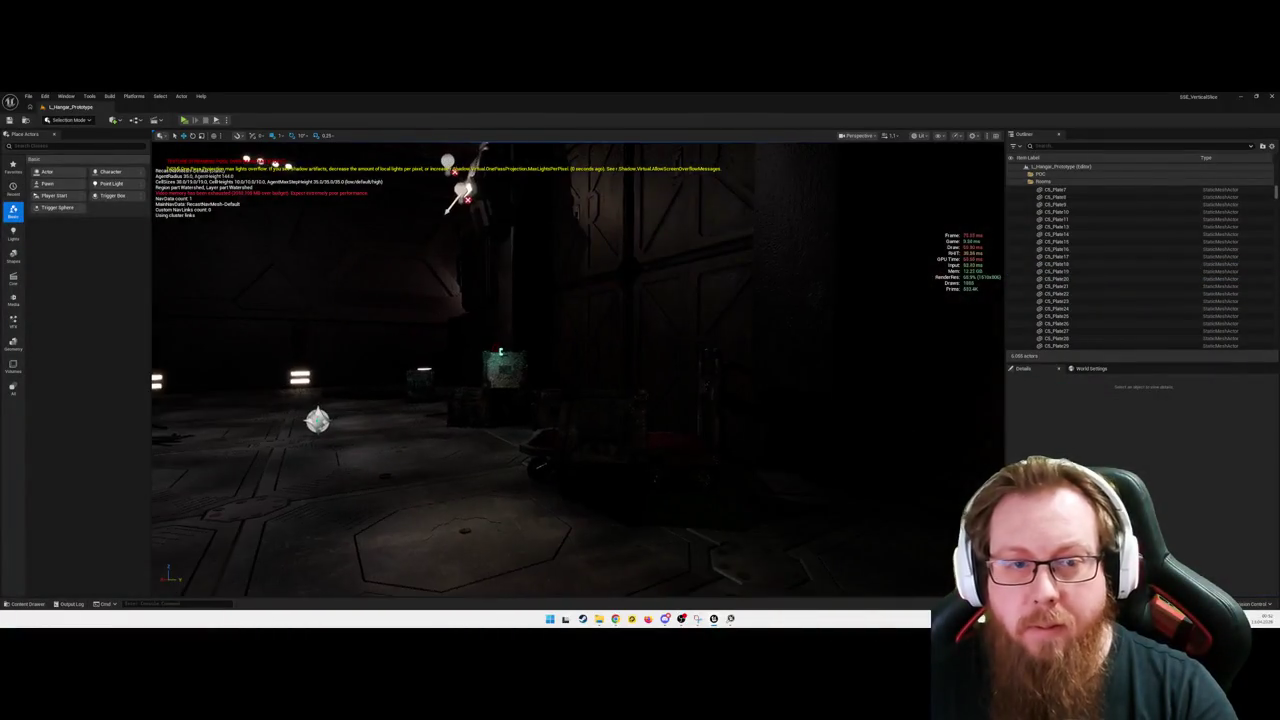
{"action": "key", "text": "s"}
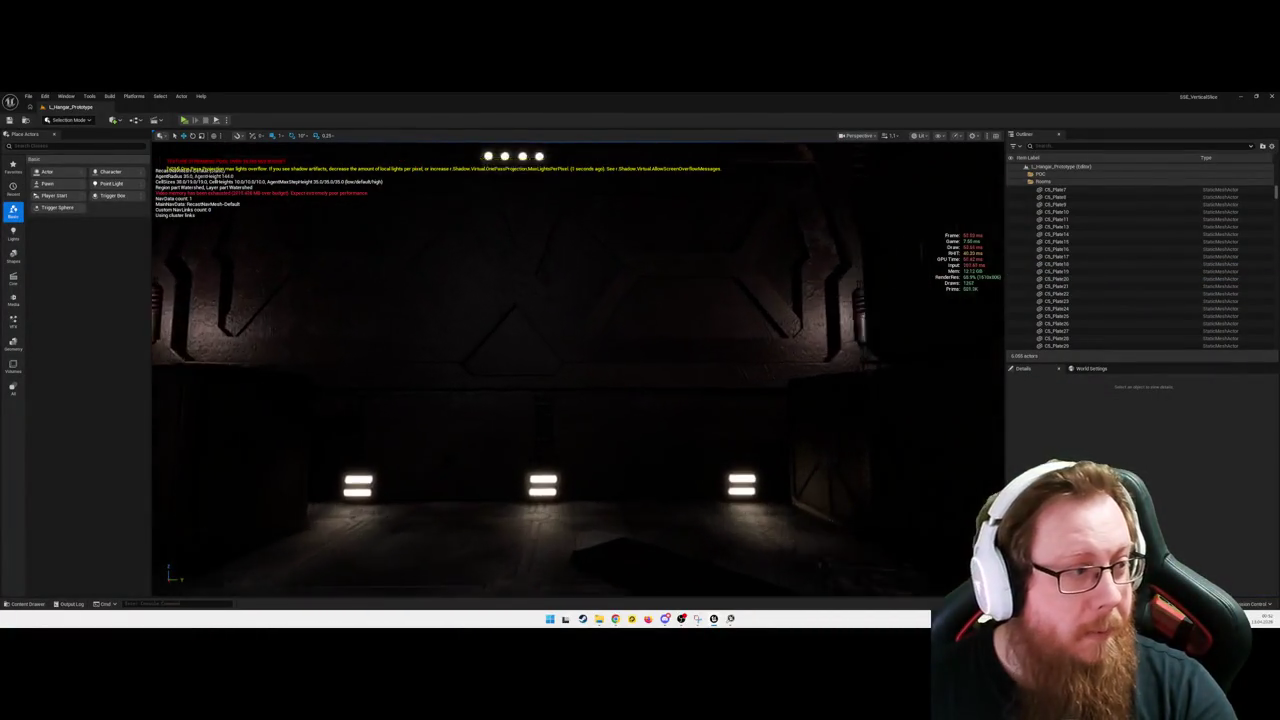
{"action": "key", "text": "s"}
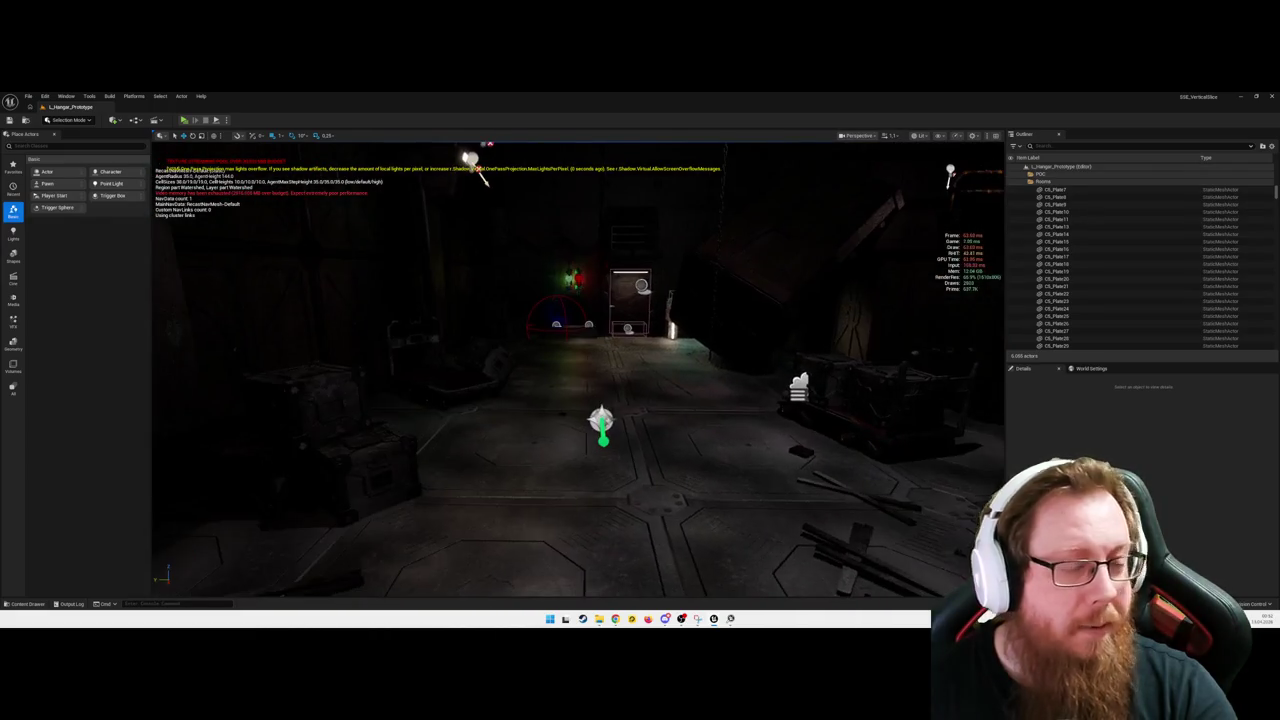
{"action": "key", "text": "s"}
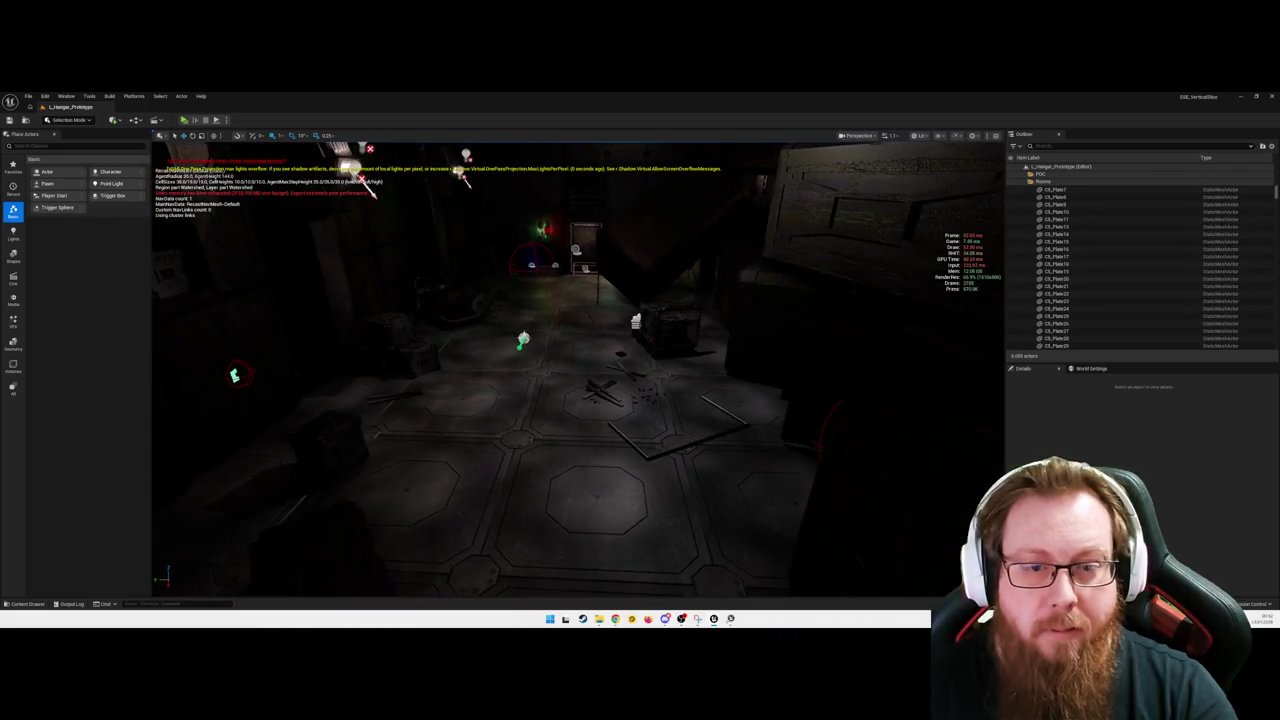
{"action": "key", "text": "s"}
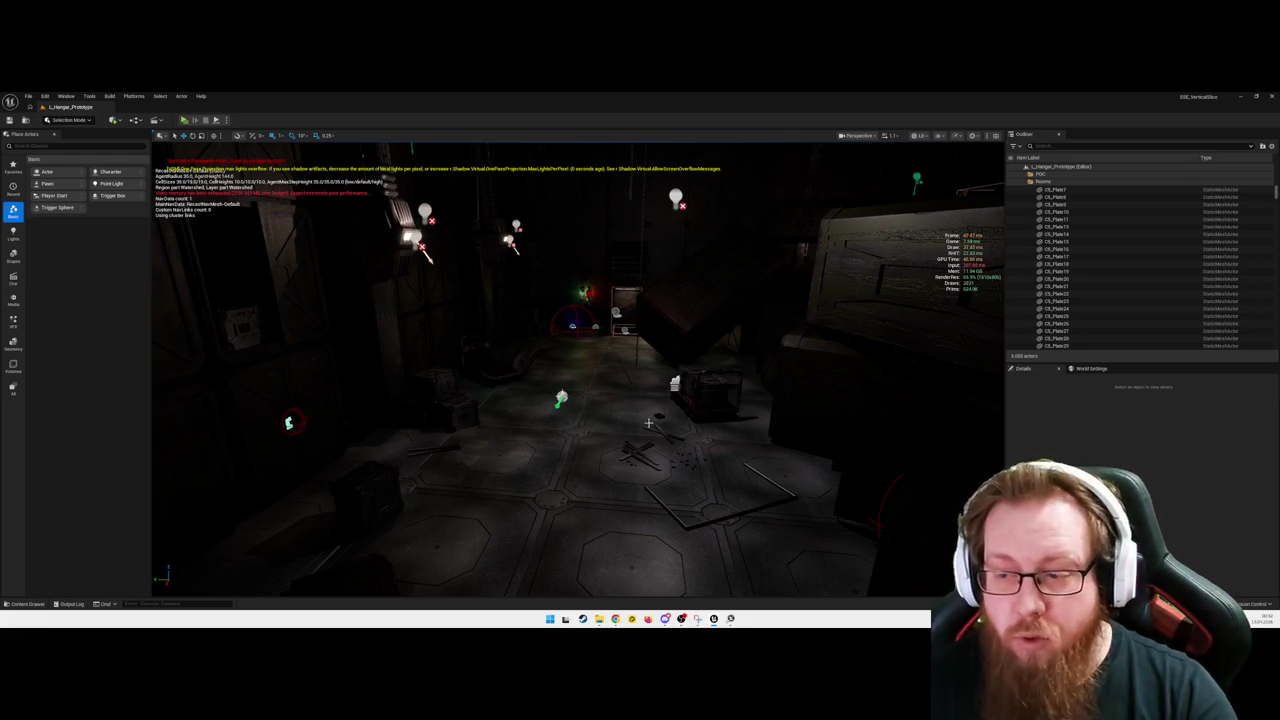
{"action": "left_click_drag", "start_coordinate": [578, 370], "coordinate": [566, 352]}
Step: Bring the Property Matrix window back to the front and minimize it again
{"action": "mouse_move", "coordinate": [713, 618]}
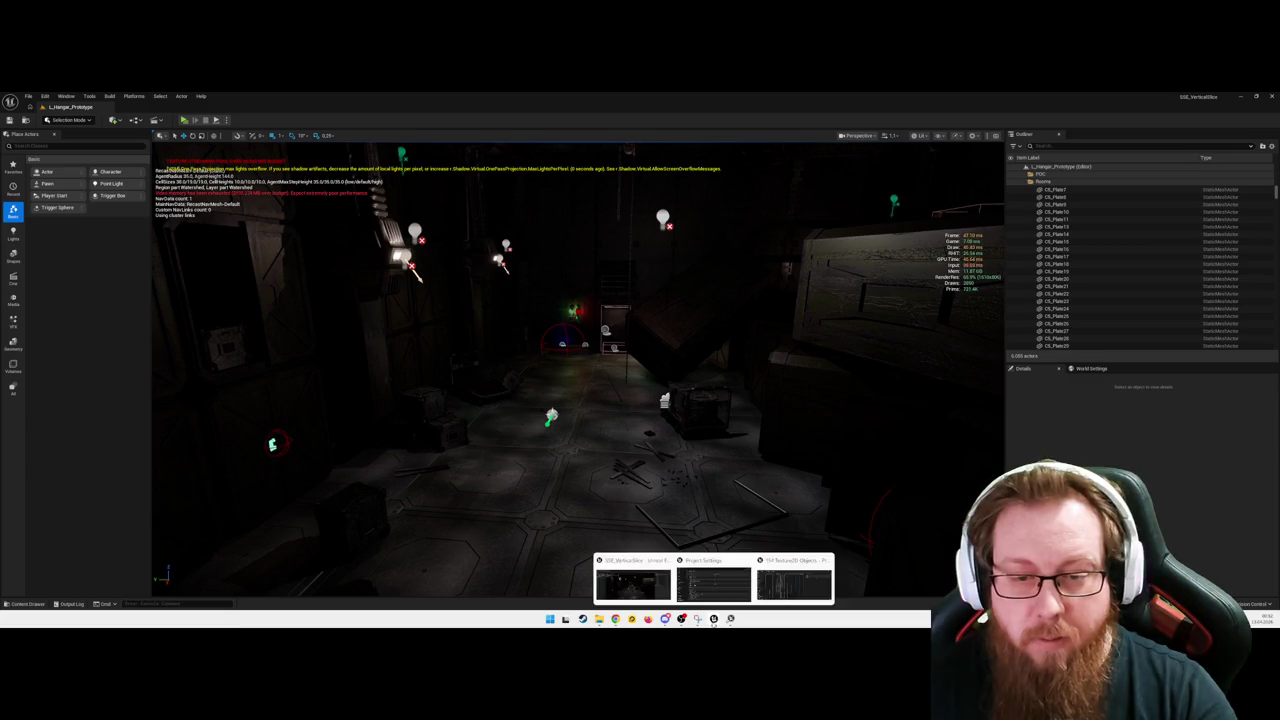
{"action": "left_click", "coordinate": [788, 588]}
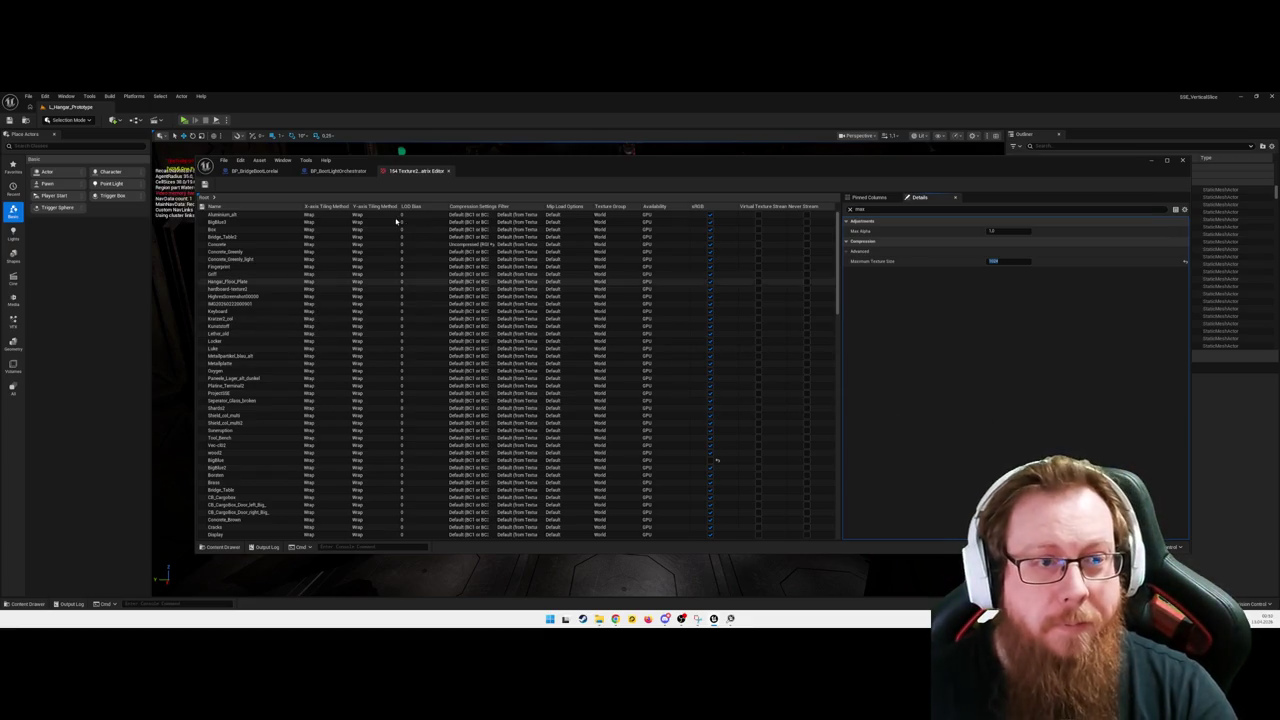
{"action": "left_click", "coordinate": [1152, 162]}
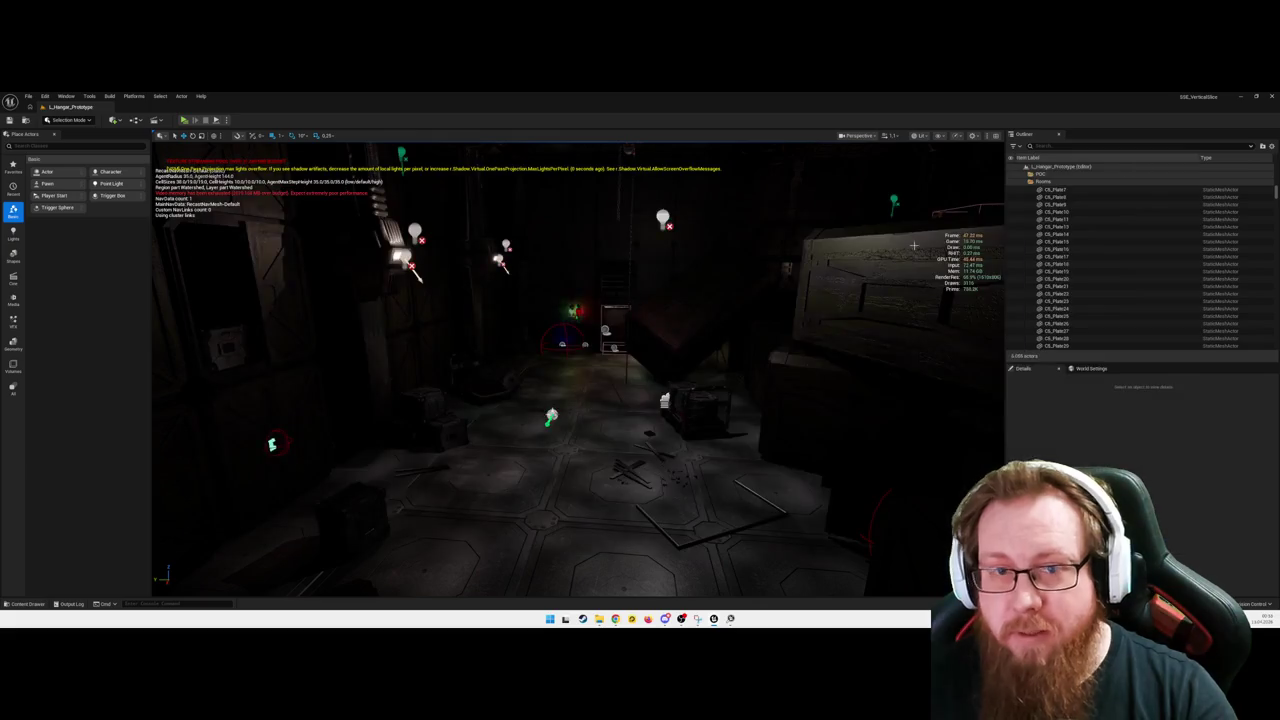
Step: Fly through the lit doorway and along the corridor, looking around near the ceiling light
{"action": "key", "text": "w"}
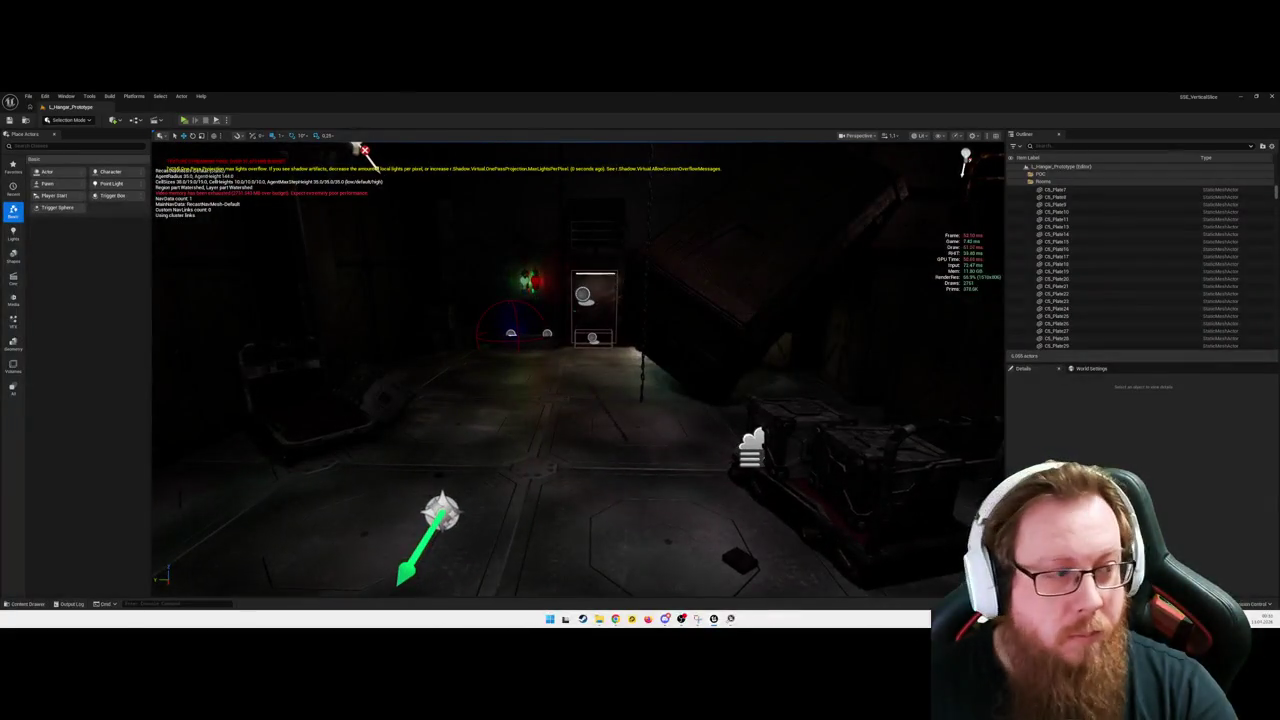
{"action": "key", "text": "w"}
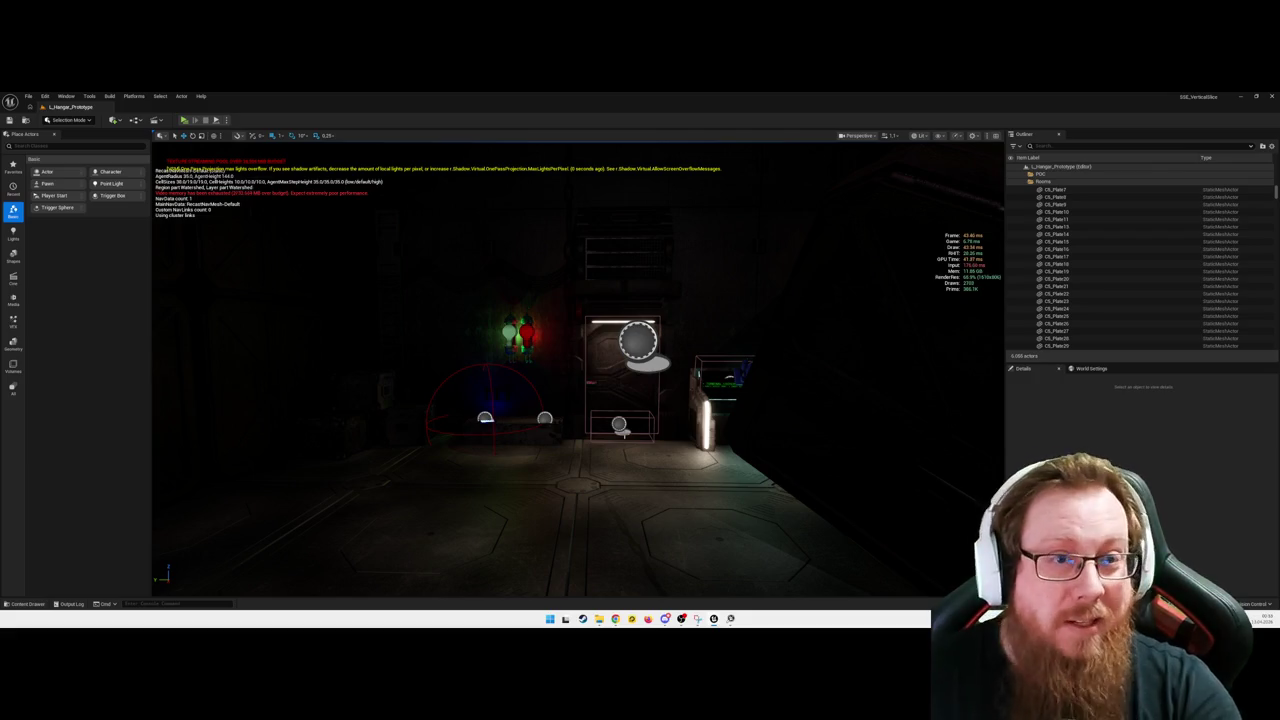
{"action": "key", "text": "w"}
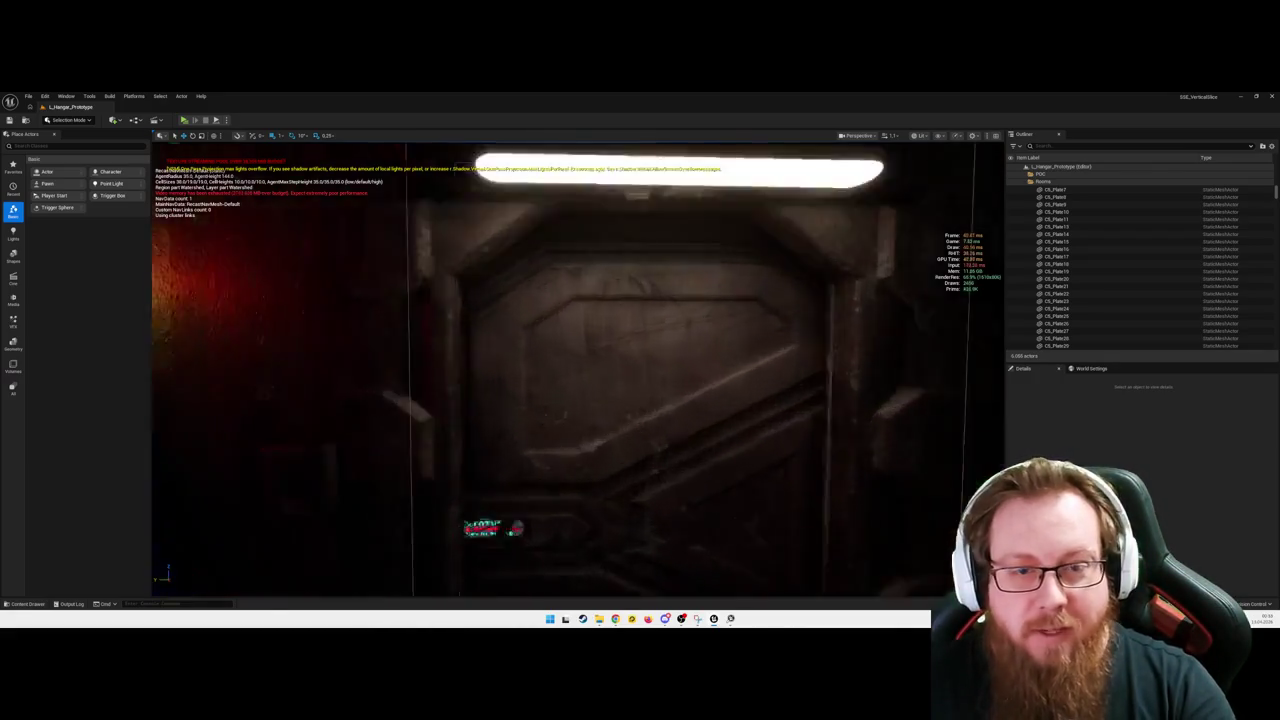
{"action": "key", "text": "w"}
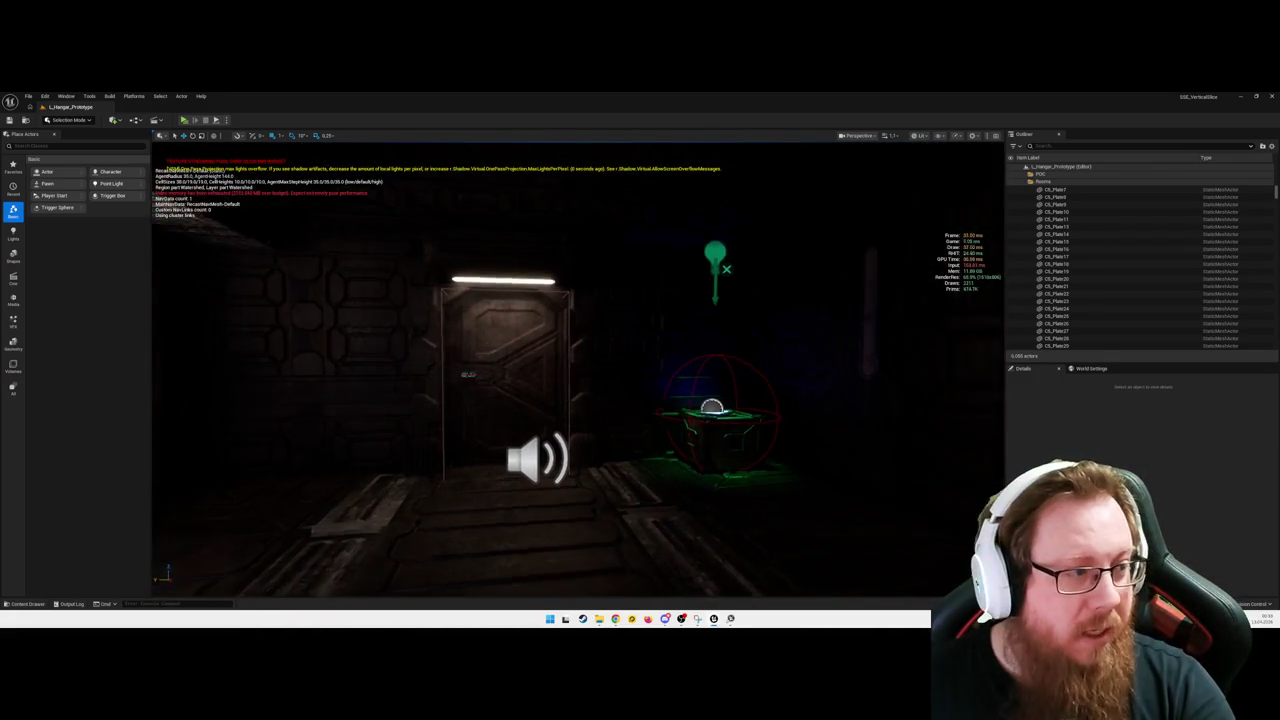
{"action": "key", "text": "s"}
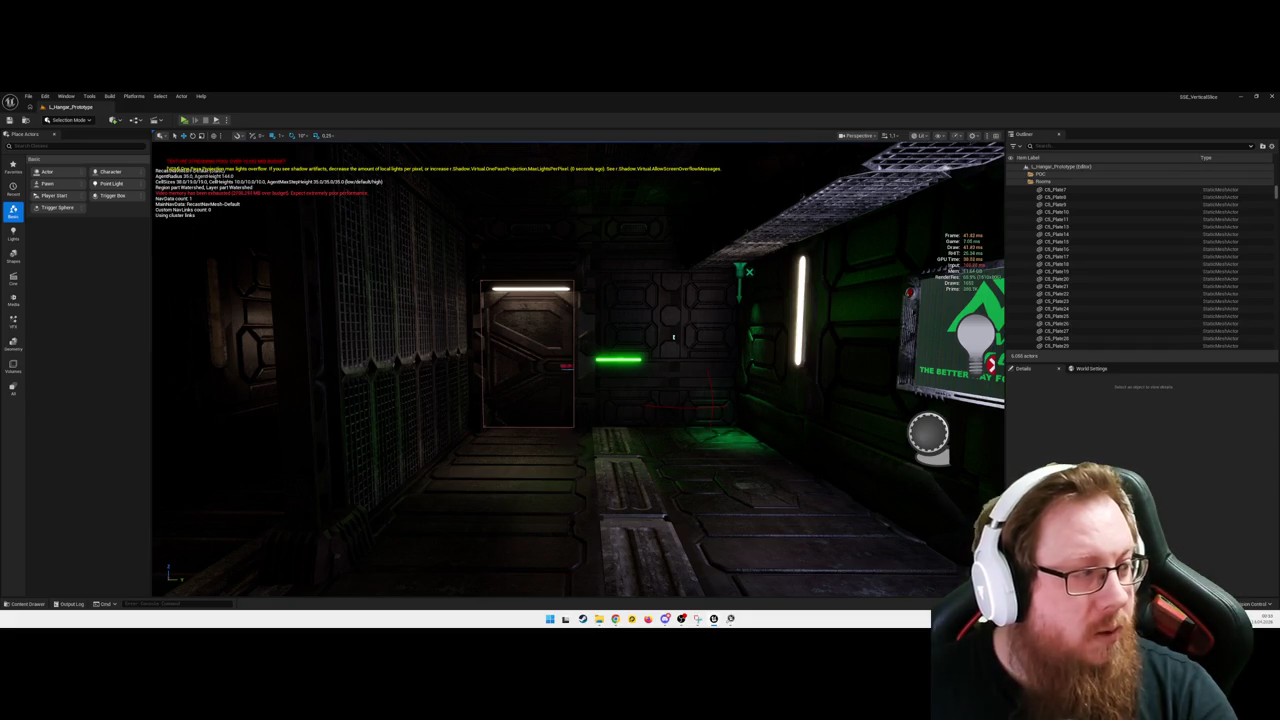
{"action": "left_click_drag", "start_coordinate": [572, 463], "coordinate": [572, 420]}
{"action": "mouse_move", "coordinate": [674, 283]}
{"action": "left_mouse_down"}
{"action": "mouse_move", "coordinate": [692, 305]}
{"action": "mouse_move", "coordinate": [571, 443]}
{"action": "left_mouse_up"}
Step: Open the content drawer, move up to the parent props folder and search for 'texture'
{"action": "key", "text": "ctrl+space"}
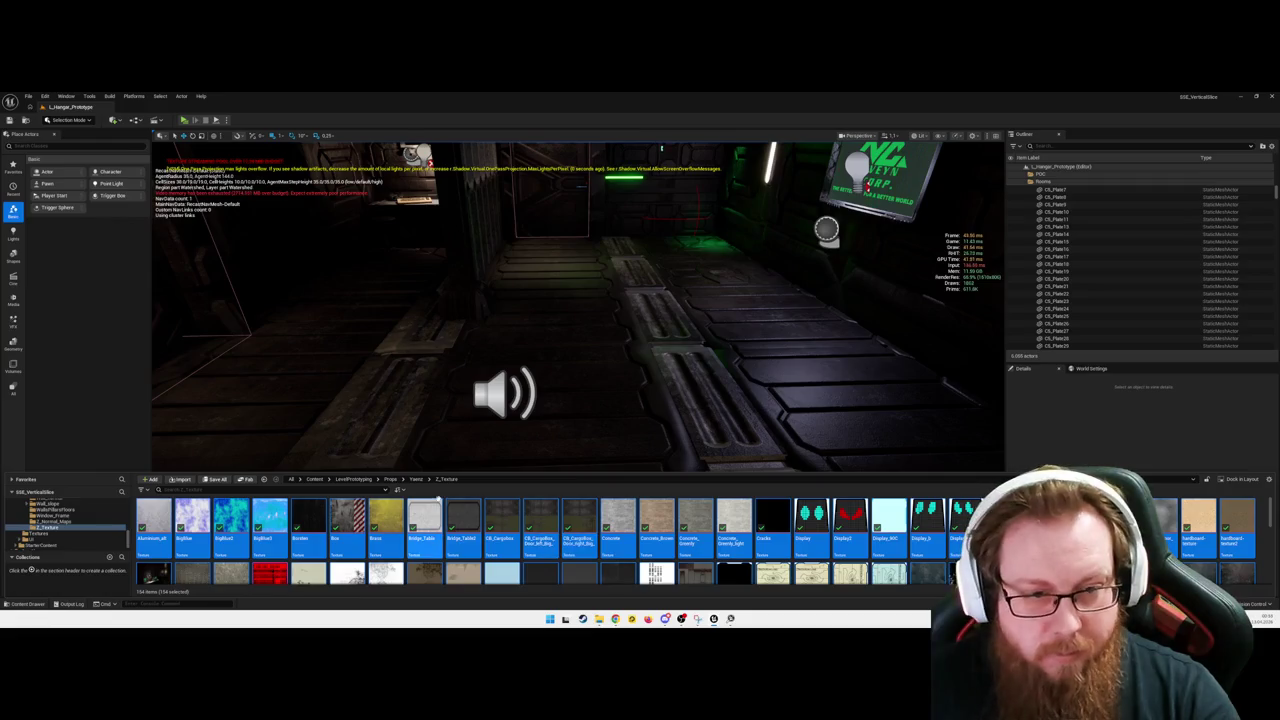
{"action": "left_click", "coordinate": [417, 480]}
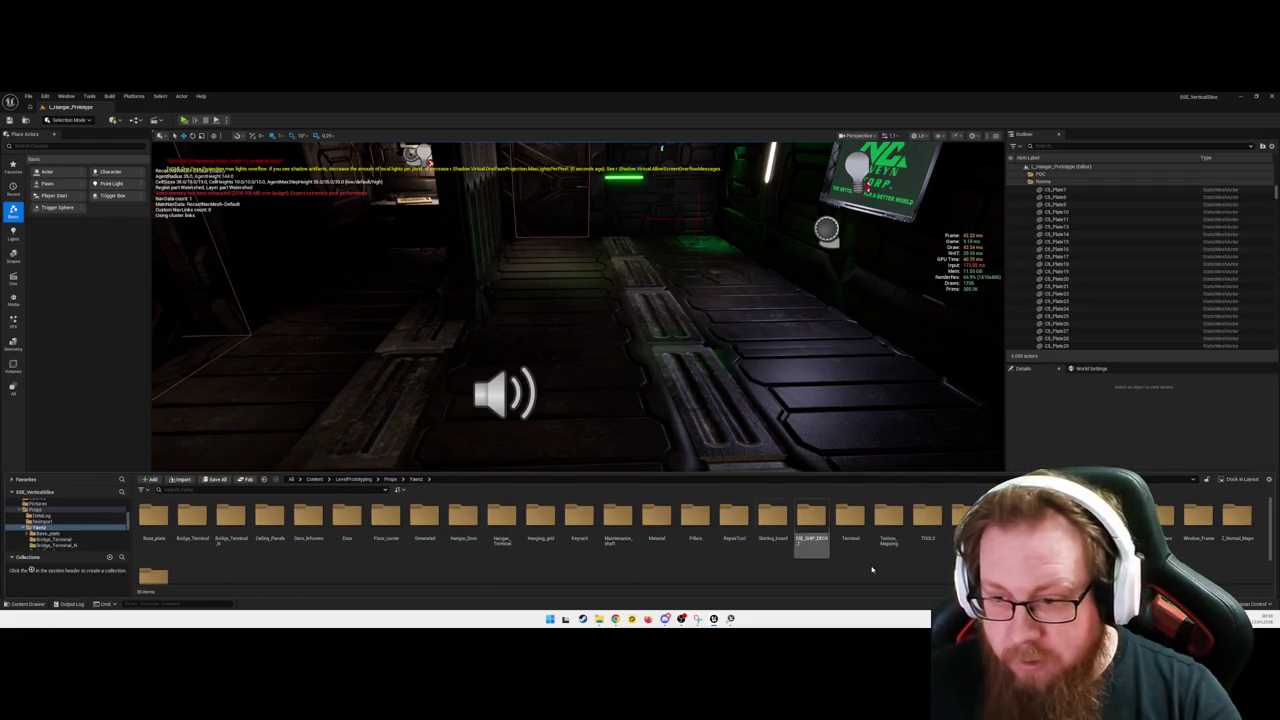
{"action": "left_click", "coordinate": [316, 491]}
{"action": "type", "text": "texture"}
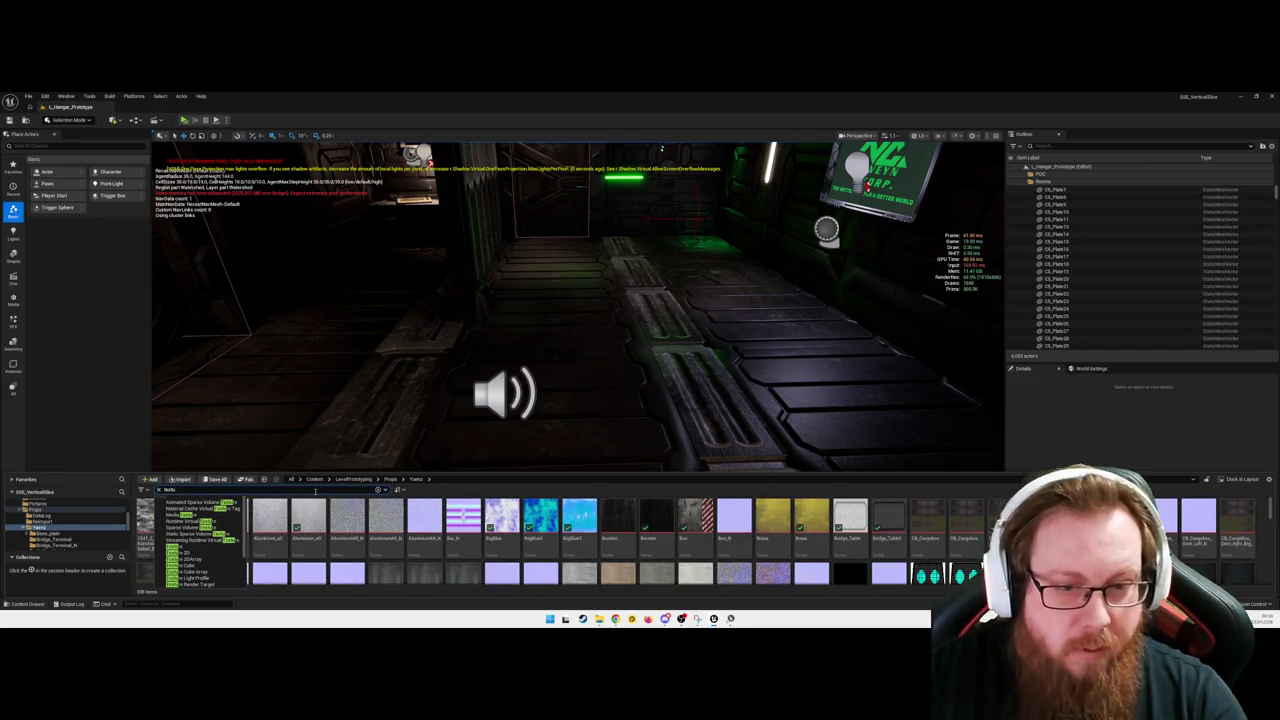
Step: Browse the texture results, then remove the active asset filter
{"action": "scroll", "coordinate": [855, 538], "scroll_direction": "down", "scroll_amount": 2}
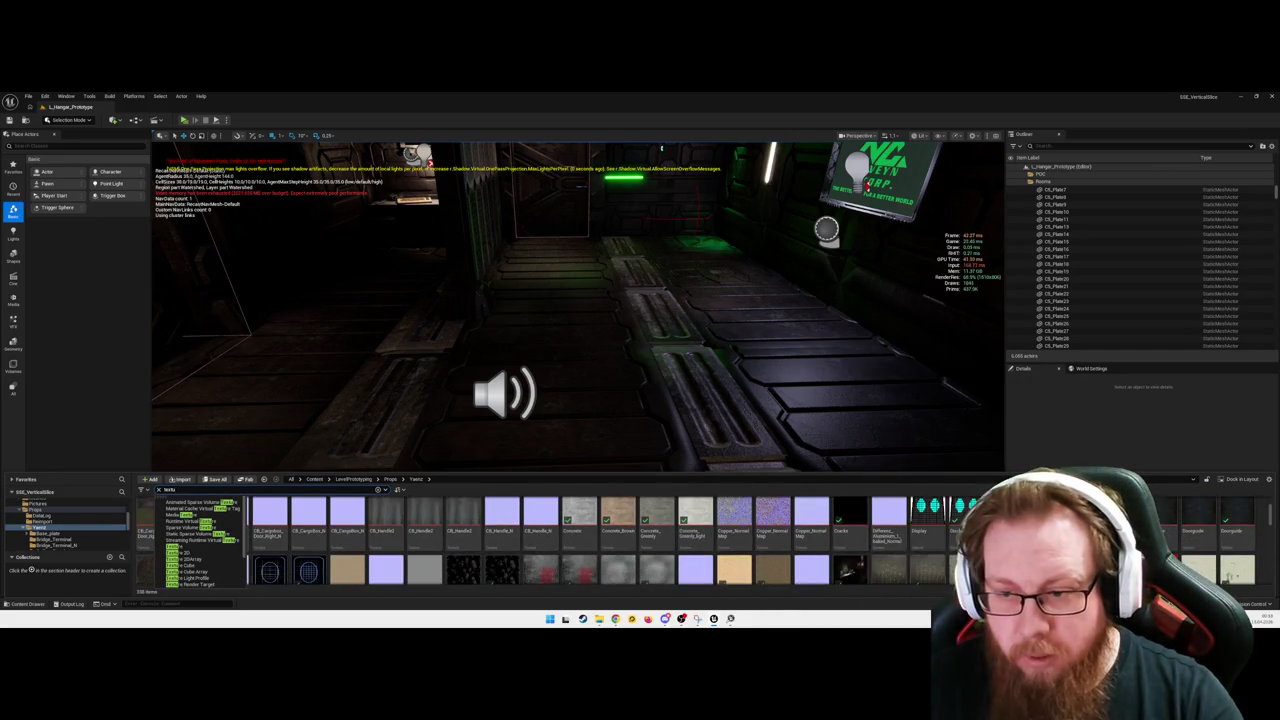
{"action": "scroll", "coordinate": [1215, 548], "scroll_direction": "up", "scroll_amount": 1}
{"action": "scroll", "coordinate": [700, 545], "scroll_direction": "down", "scroll_amount": 4}
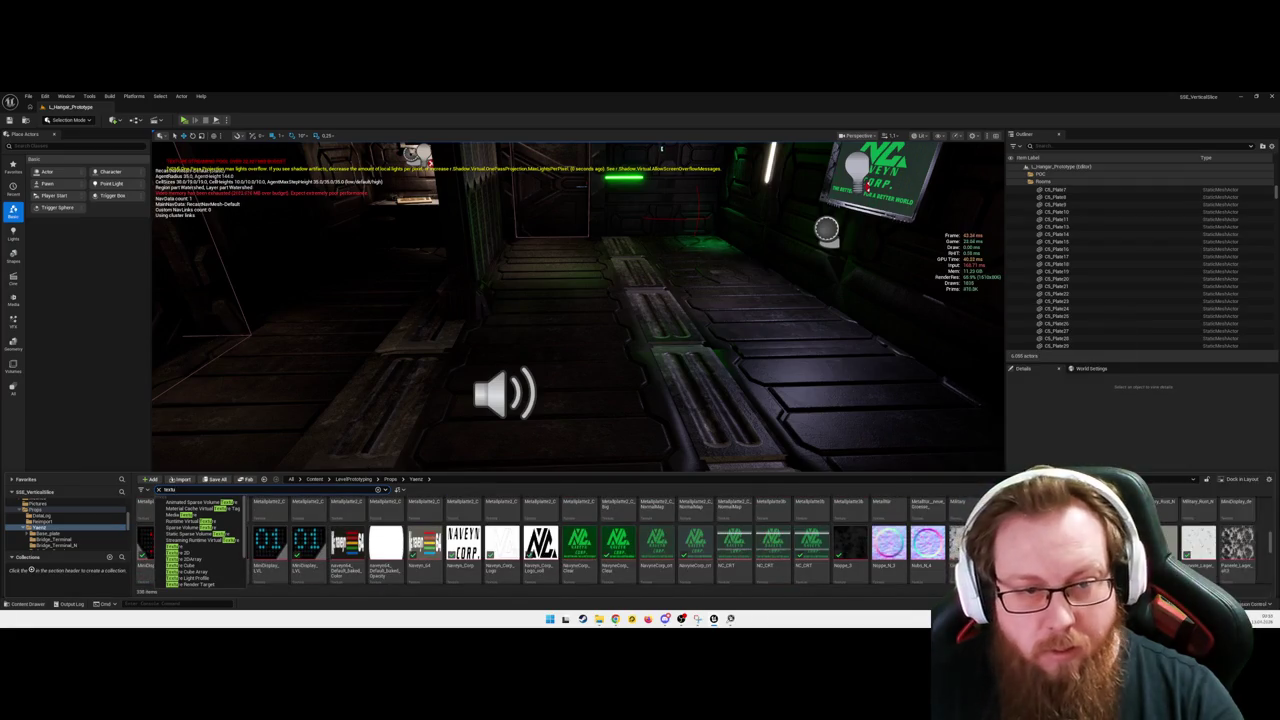
{"action": "scroll", "coordinate": [663, 537], "scroll_direction": "down", "scroll_amount": 3}
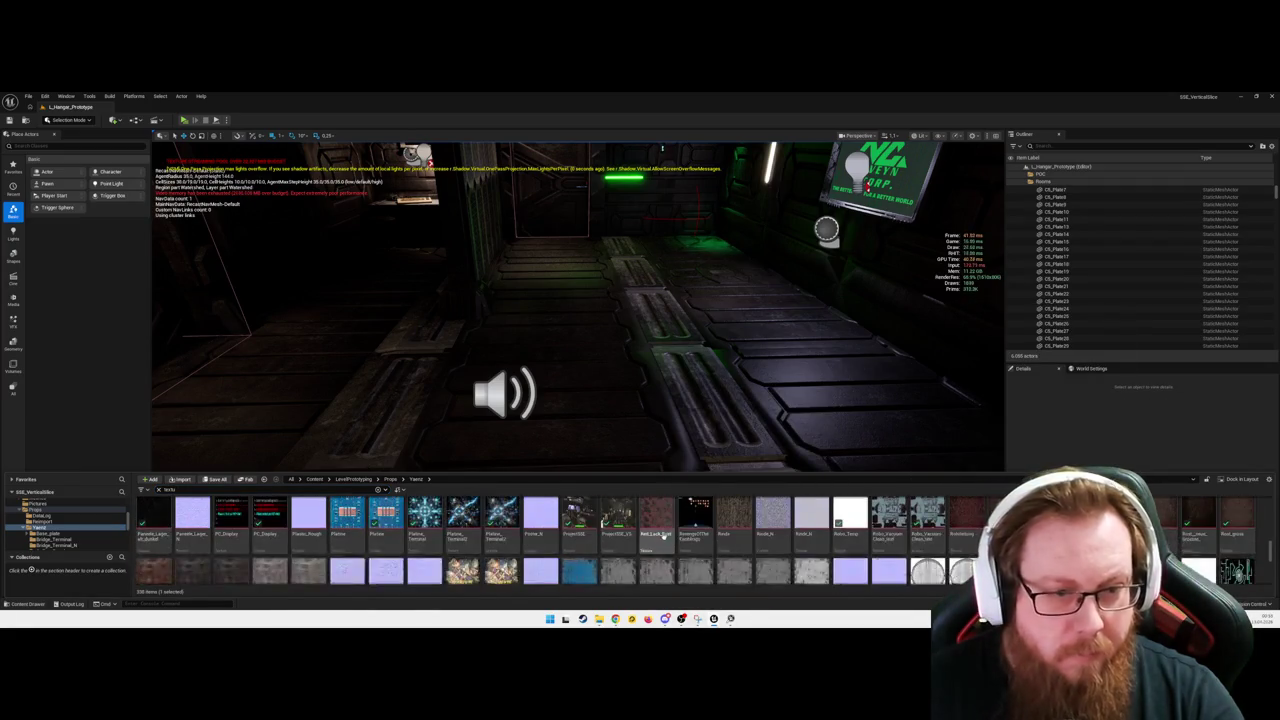
{"action": "right_click", "coordinate": [663, 537]}
{"action": "scroll", "coordinate": [663, 537], "scroll_direction": "up", "scroll_amount": 5}
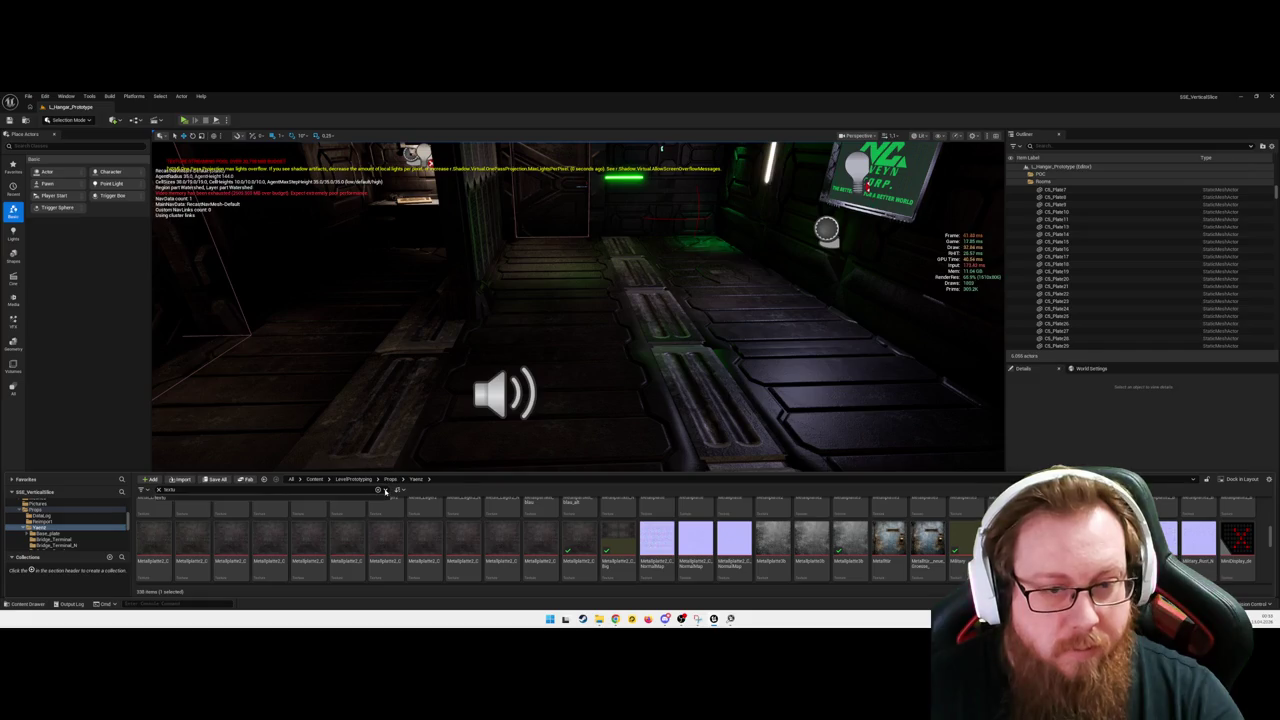
{"action": "left_click", "coordinate": [158, 490]}
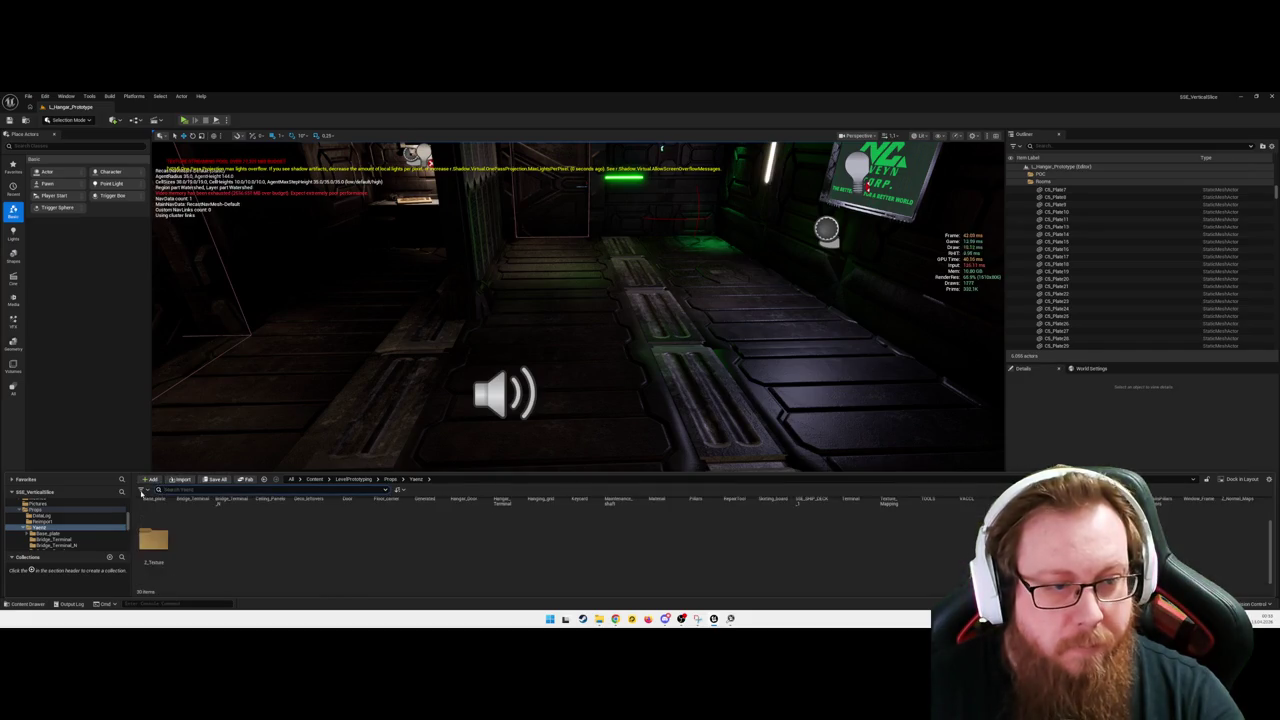
Step: Filter the props folder to show only Texture assets
{"action": "left_click", "coordinate": [143, 490]}
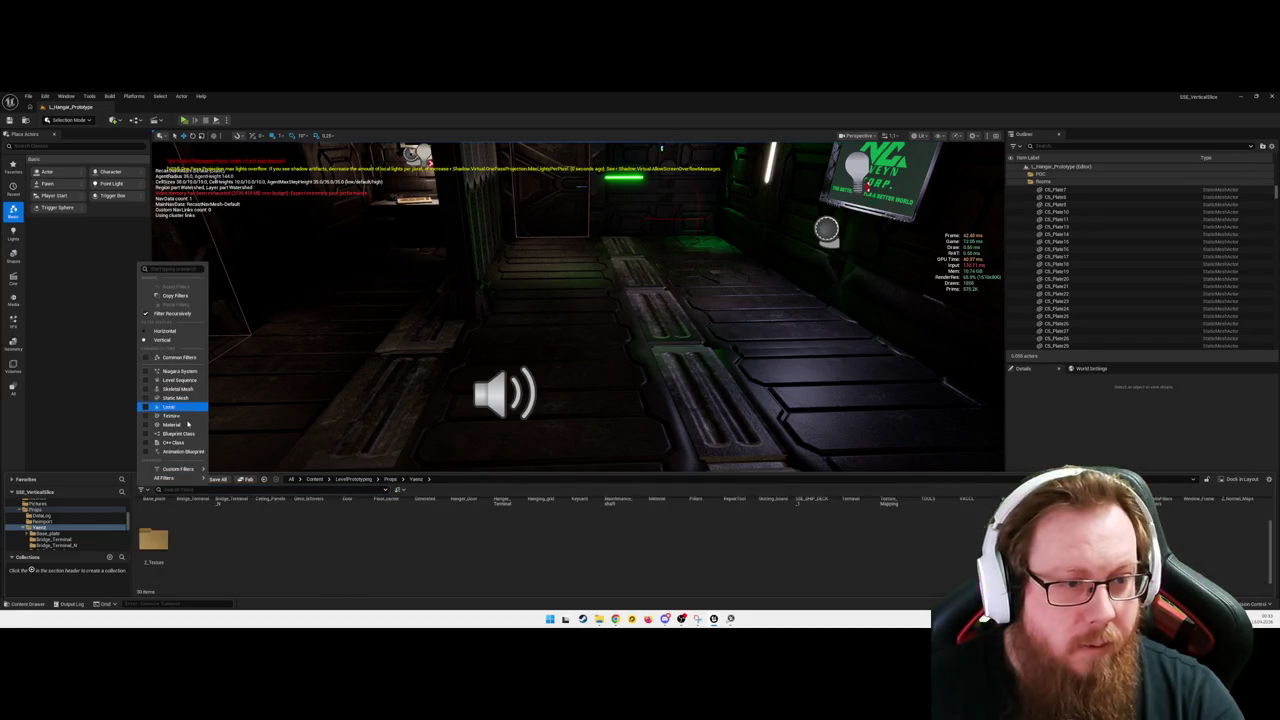
{"action": "left_click", "coordinate": [168, 414]}
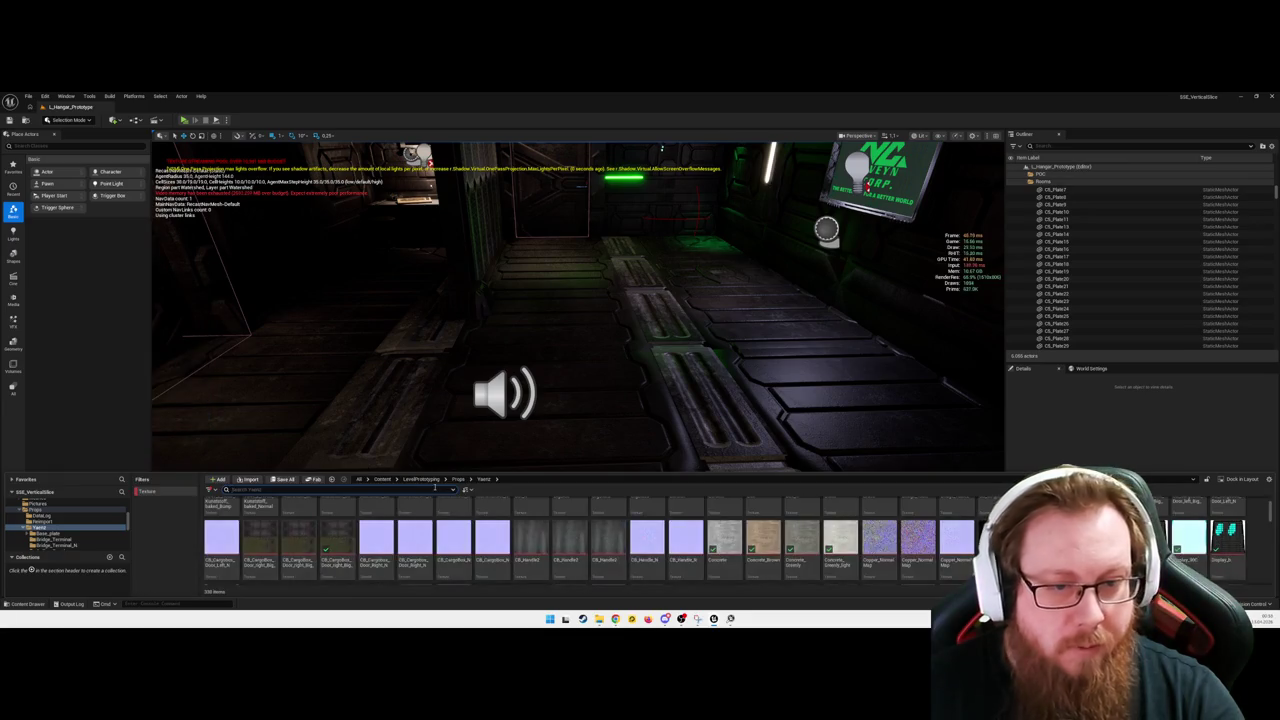
{"action": "scroll", "coordinate": [900, 540], "scroll_direction": "up", "scroll_amount": 3}
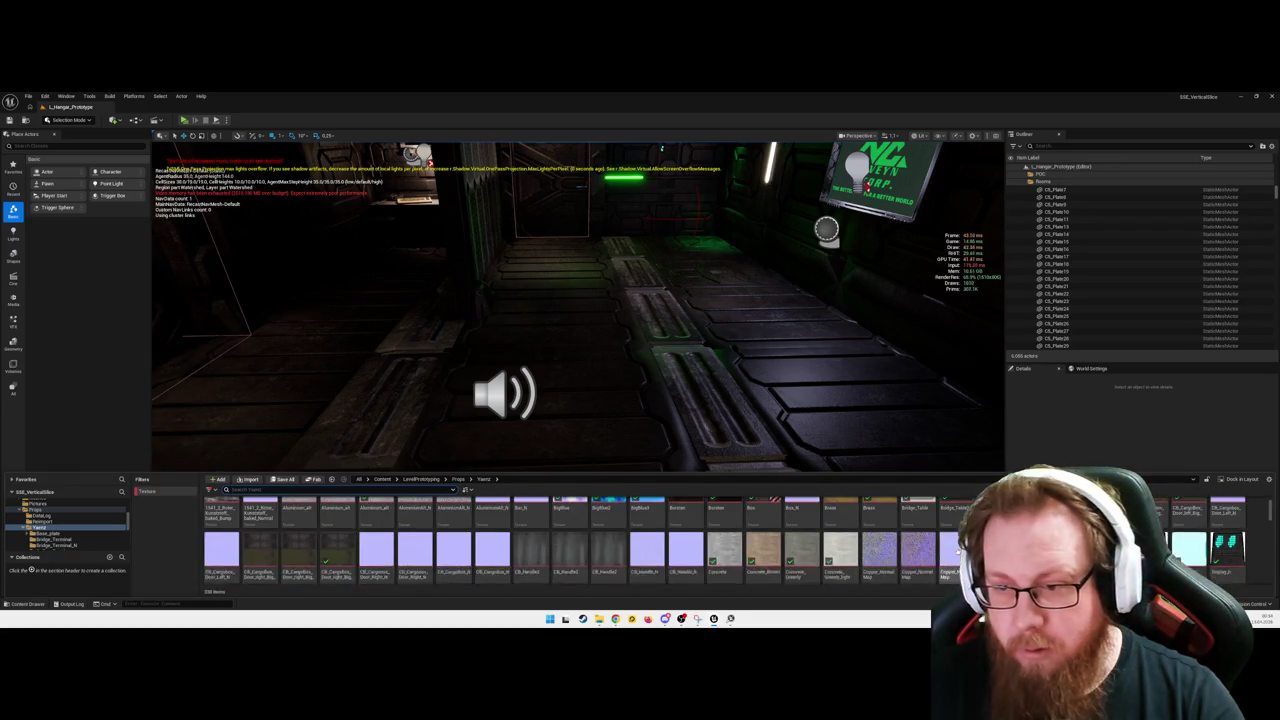
{"action": "scroll", "coordinate": [839, 534], "scroll_direction": "down", "scroll_amount": 6}
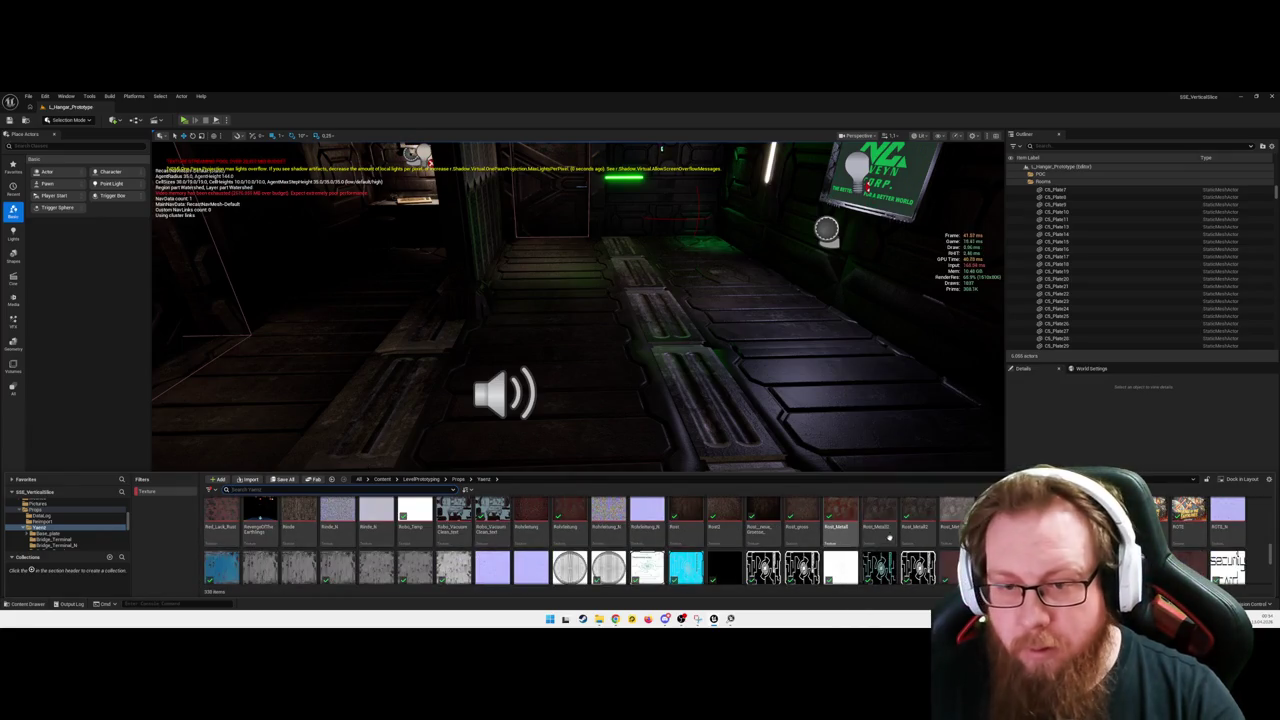
Step: Select the textures and open them in Edit Selection in Property Matrix, confirming the load
{"action": "left_click", "coordinate": [692, 525], "text": "shift"}
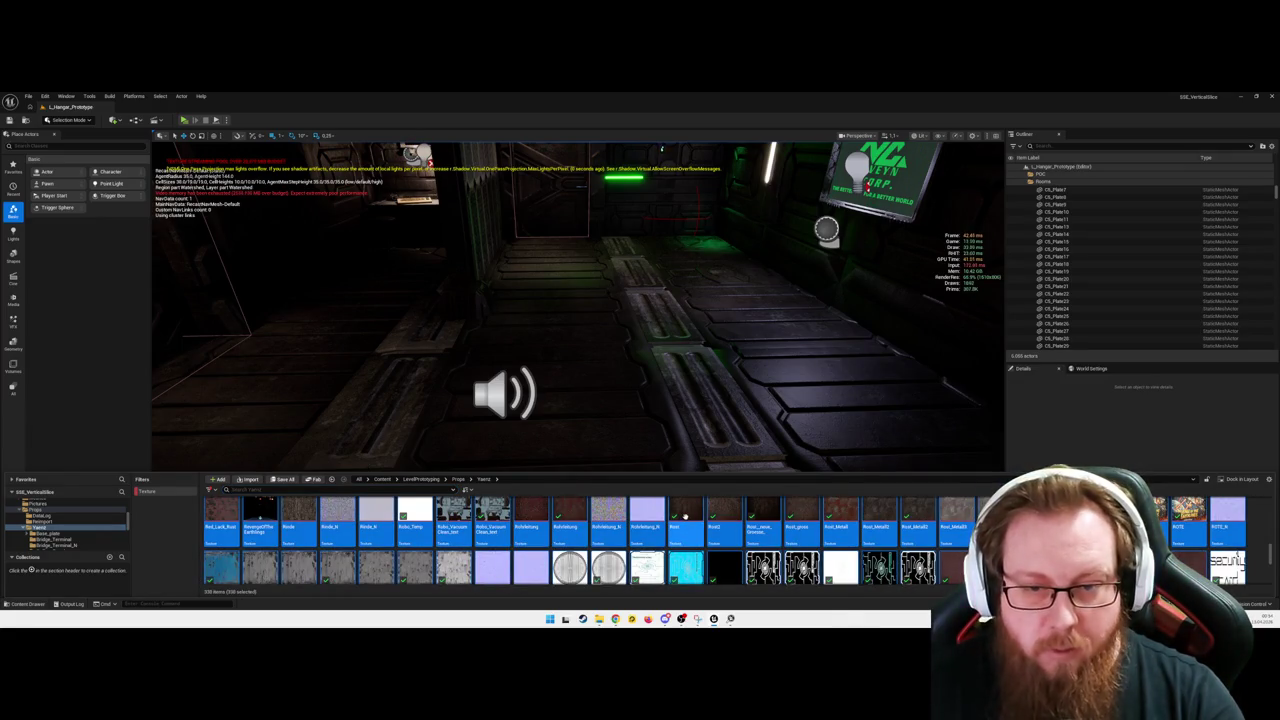
{"action": "right_click", "coordinate": [685, 515]}
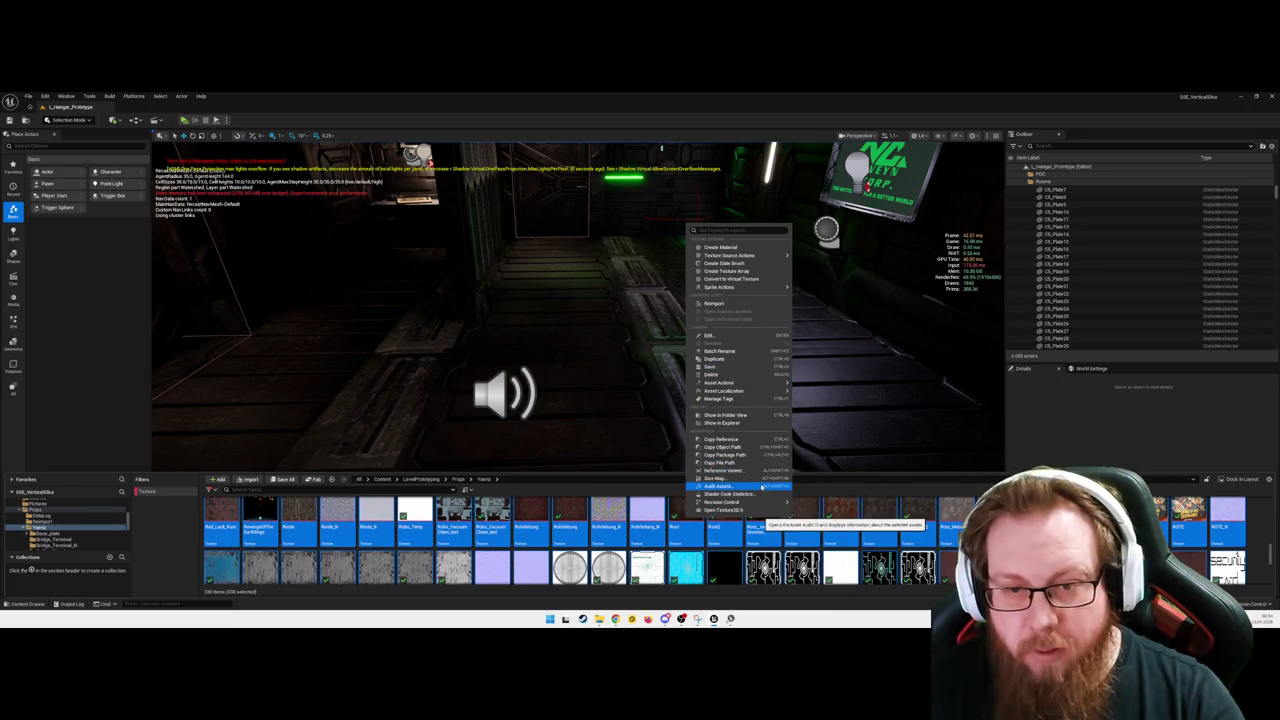
{"action": "mouse_move", "coordinate": [759, 385]}
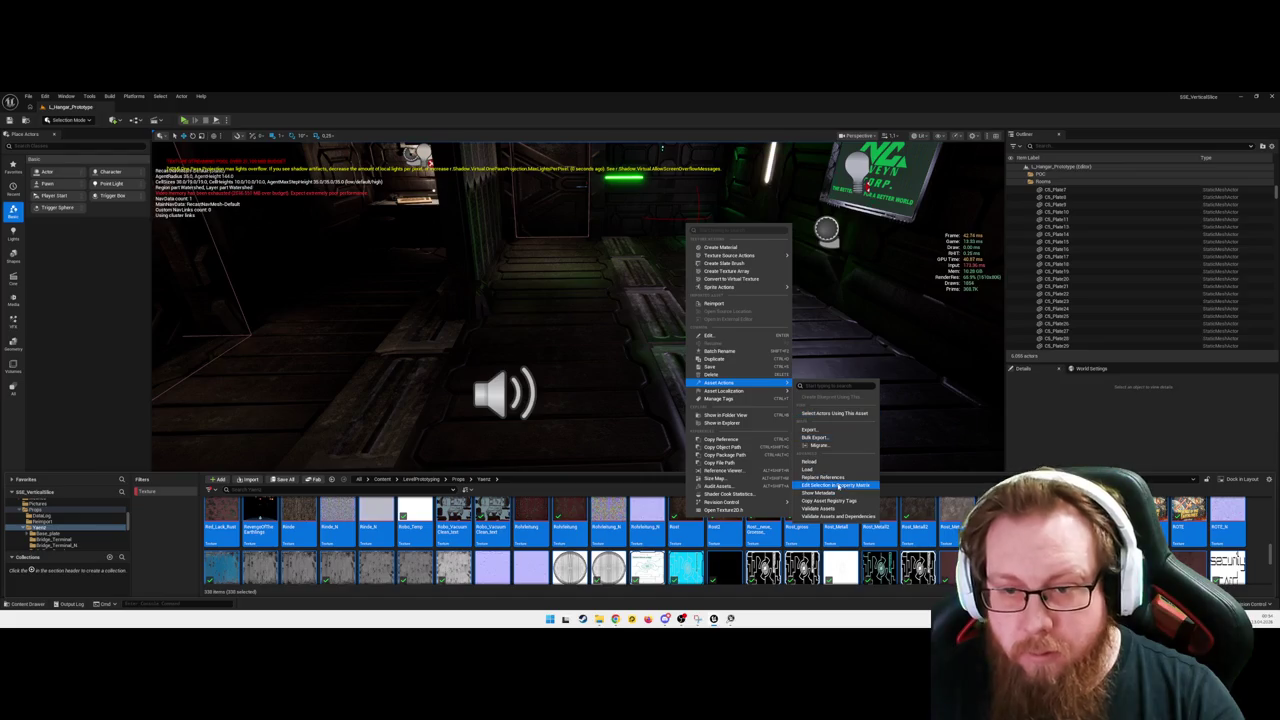
{"action": "left_click", "coordinate": [838, 486]}
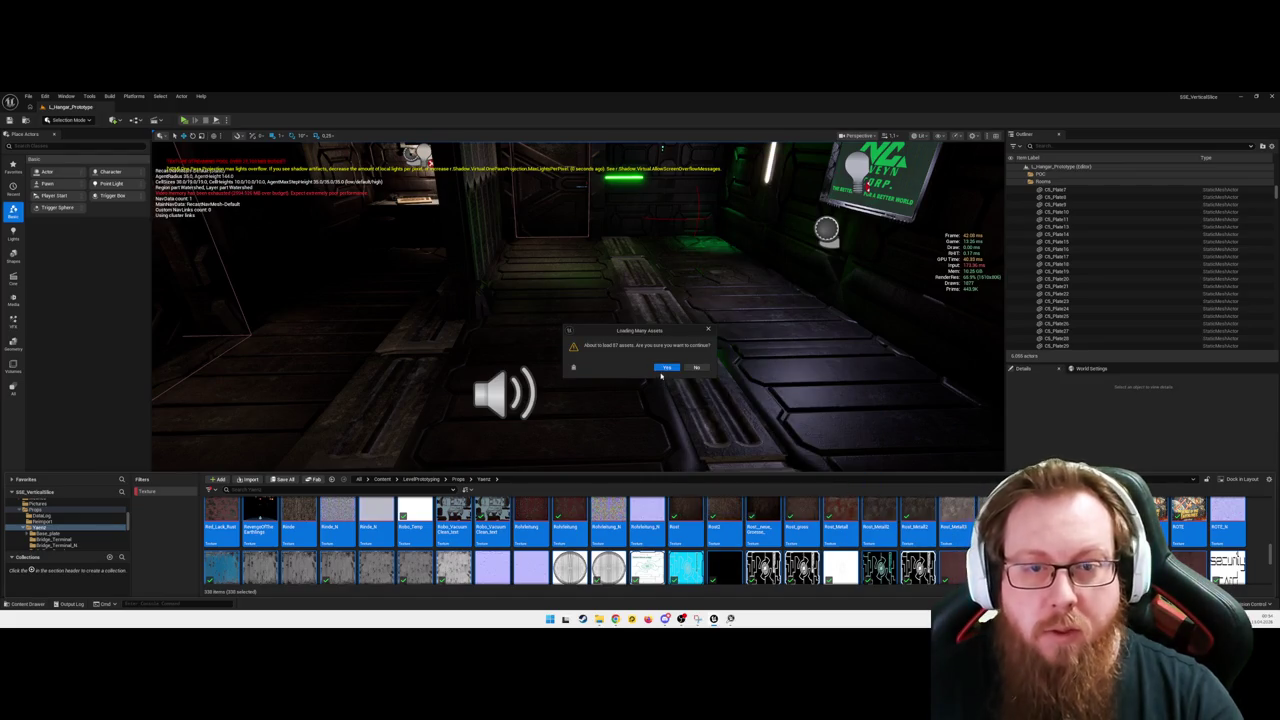
{"action": "left_click", "coordinate": [667, 368]}
{"action": "type", "text": "max"}
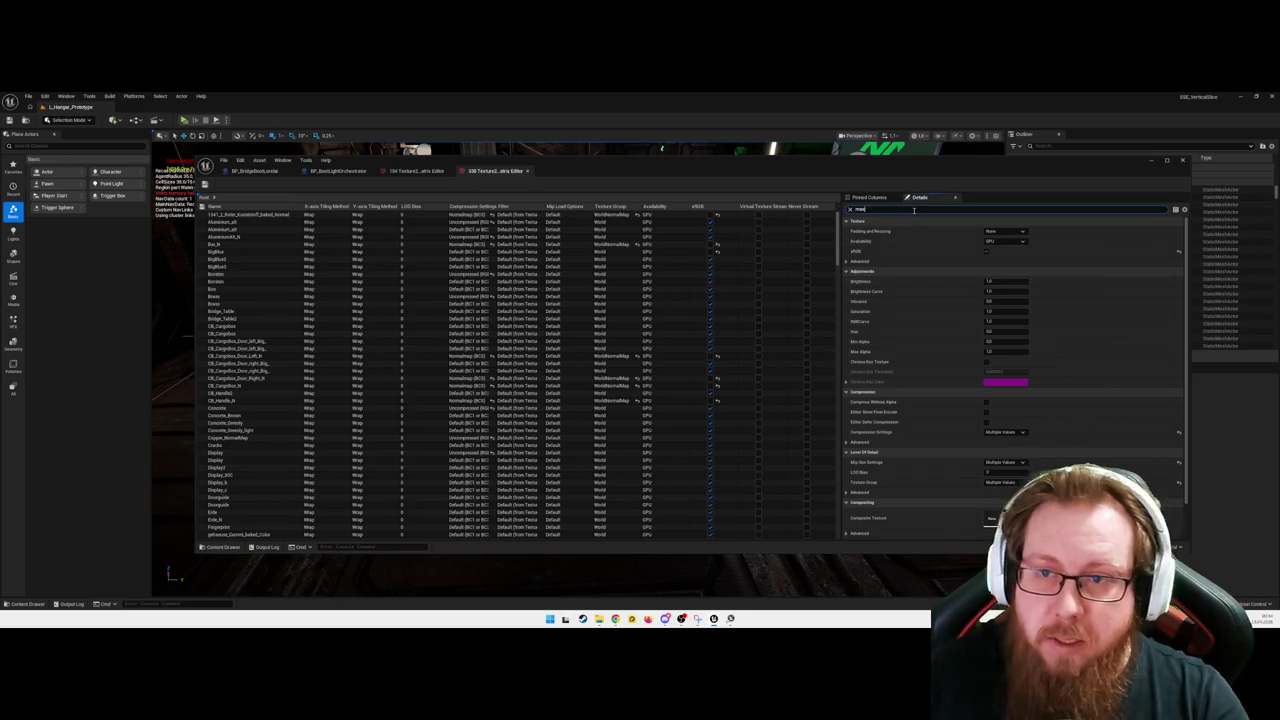
Step: Lower the shared Maximum Texture Size for the 338 textures, then minimize the Property Matrix
{"action": "left_click", "coordinate": [1012, 262]}
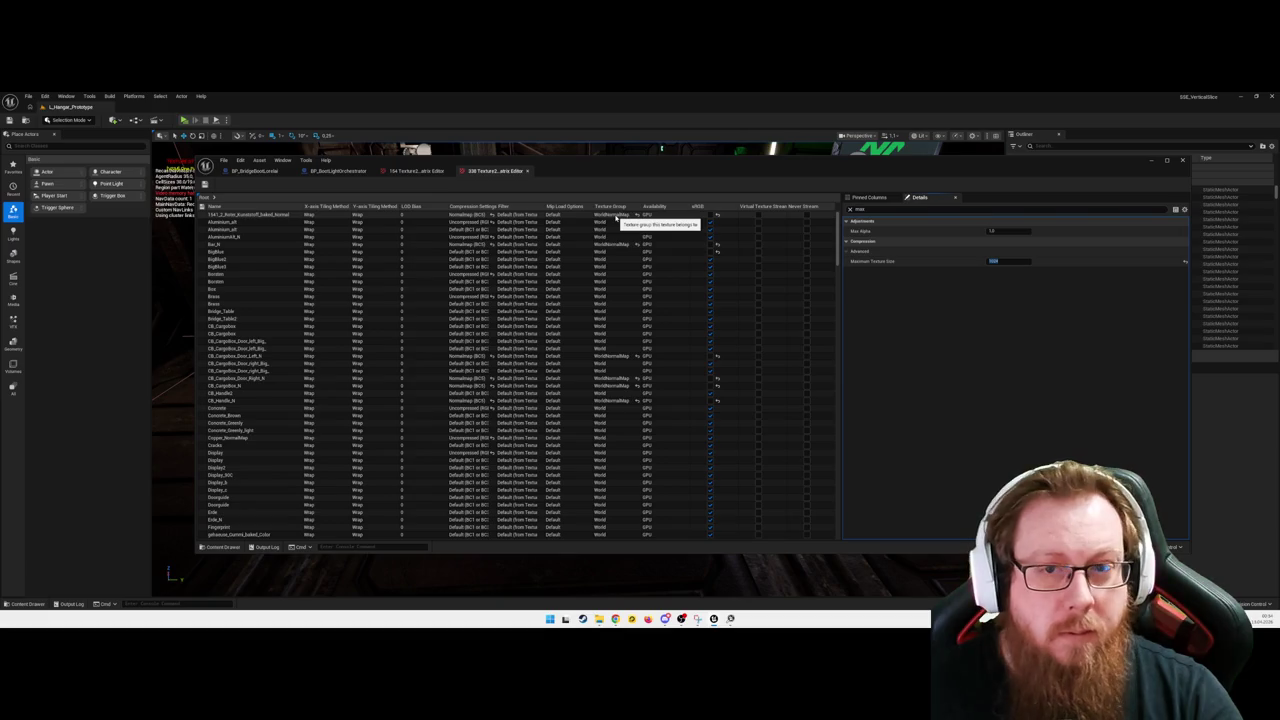
{"action": "left_click", "coordinate": [1151, 161]}
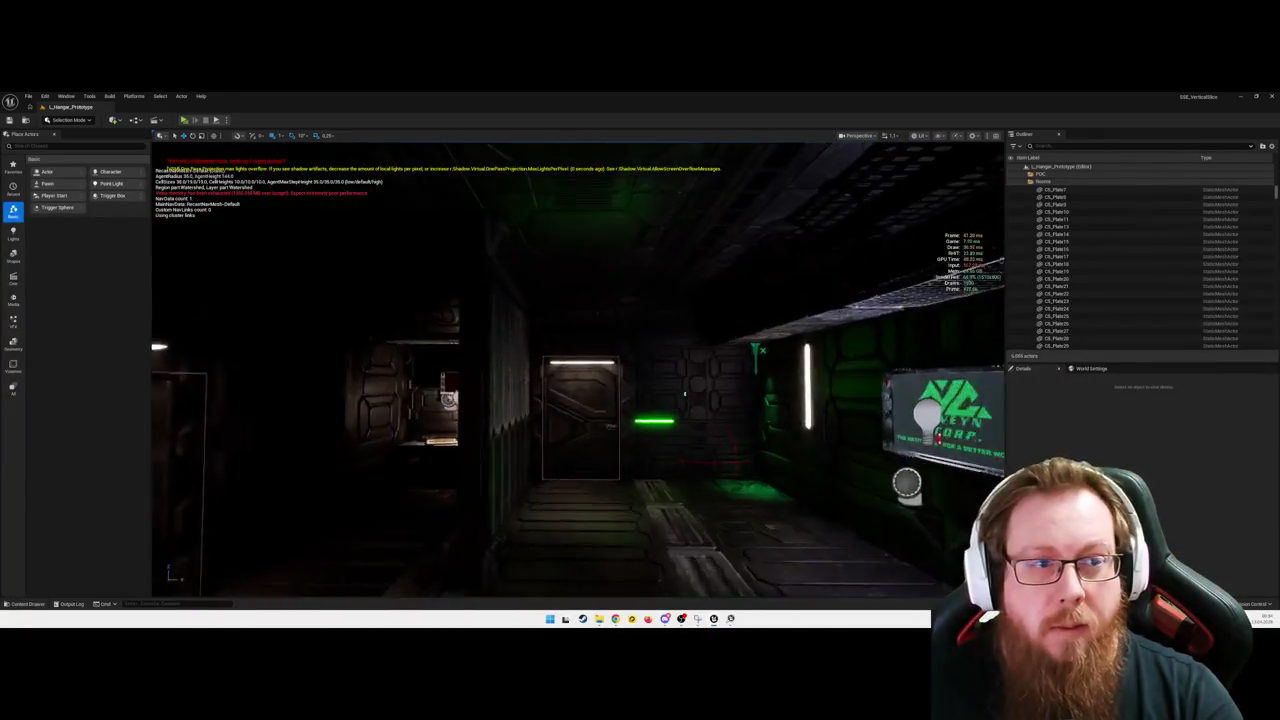
Step: Fly past the green and red wall lights, corridor and debris to the stairs doorway, then reopen the Content Drawer
{"action": "key", "text": "w"}
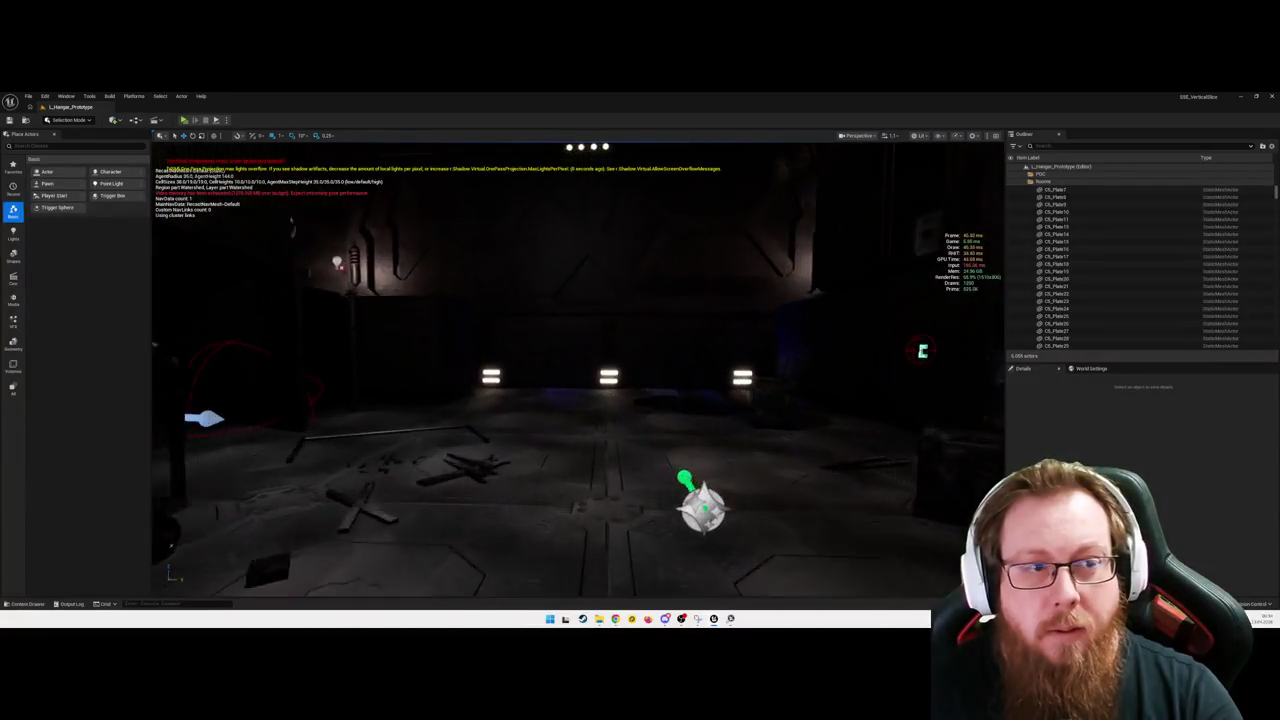
{"action": "key", "text": "w"}
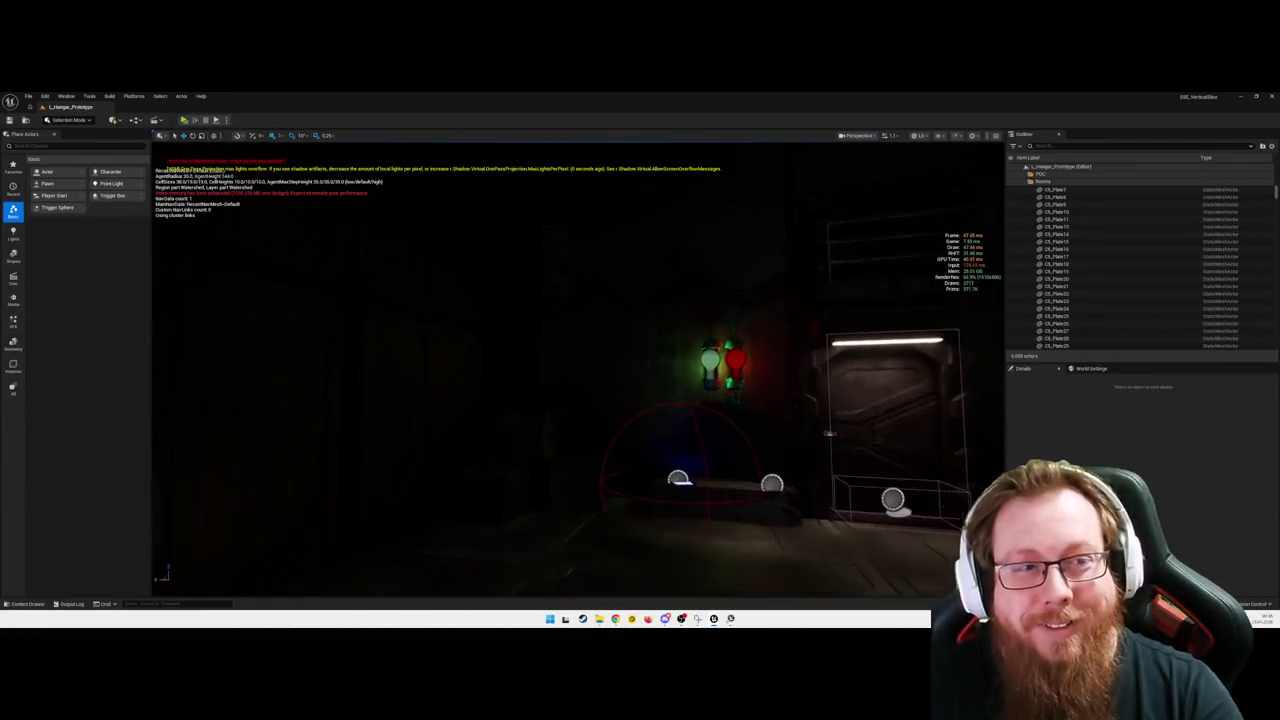
{"action": "key", "text": "w"}
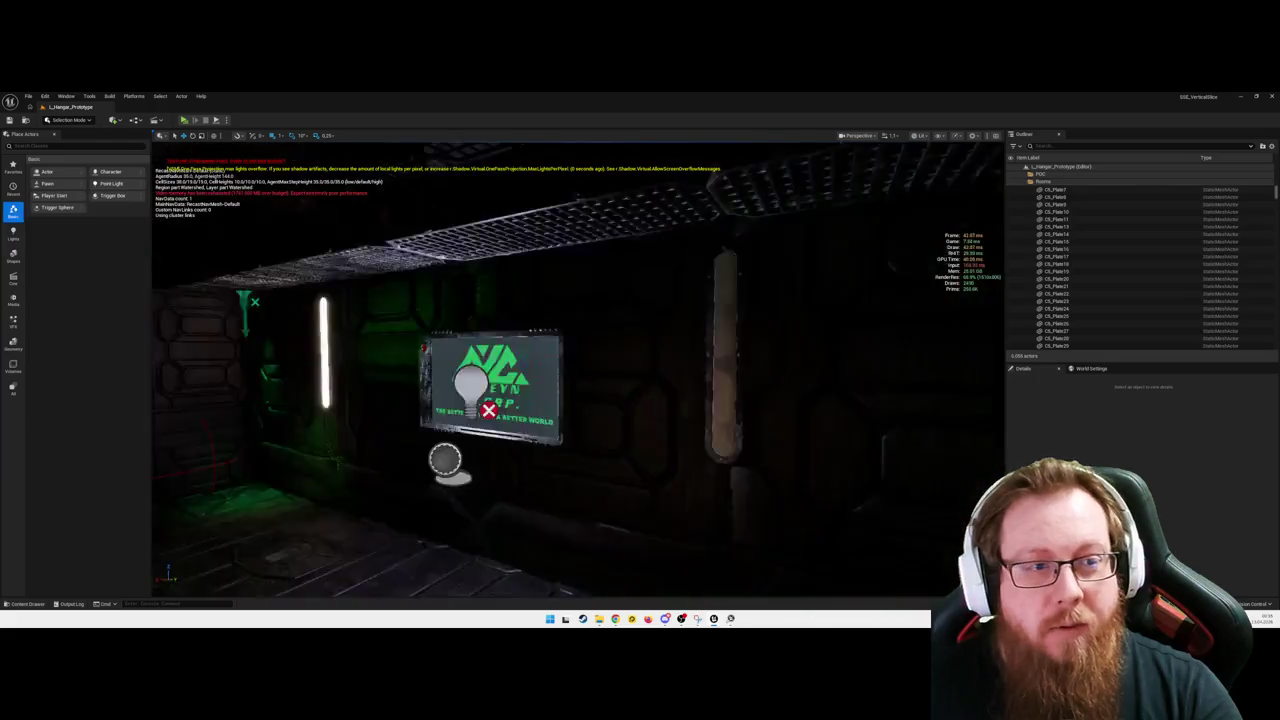
{"action": "key", "text": "w"}
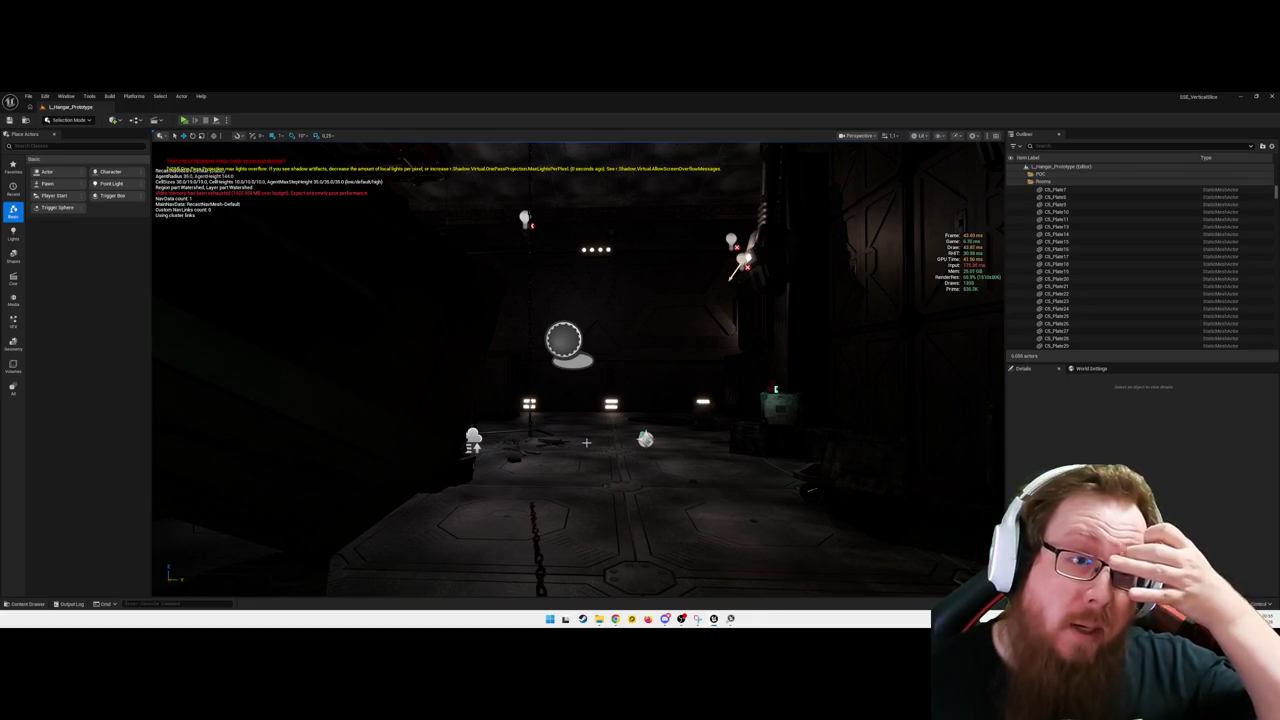
{"action": "key", "text": "w"}
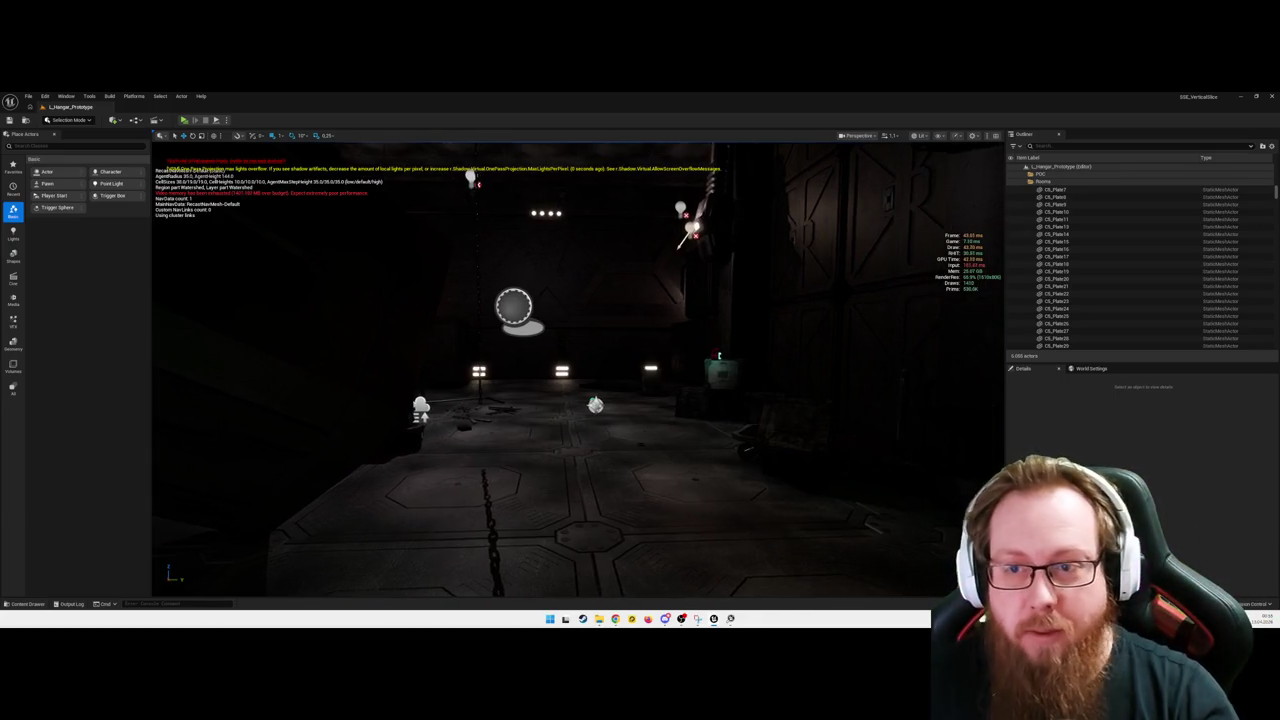
{"action": "key", "text": "w"}
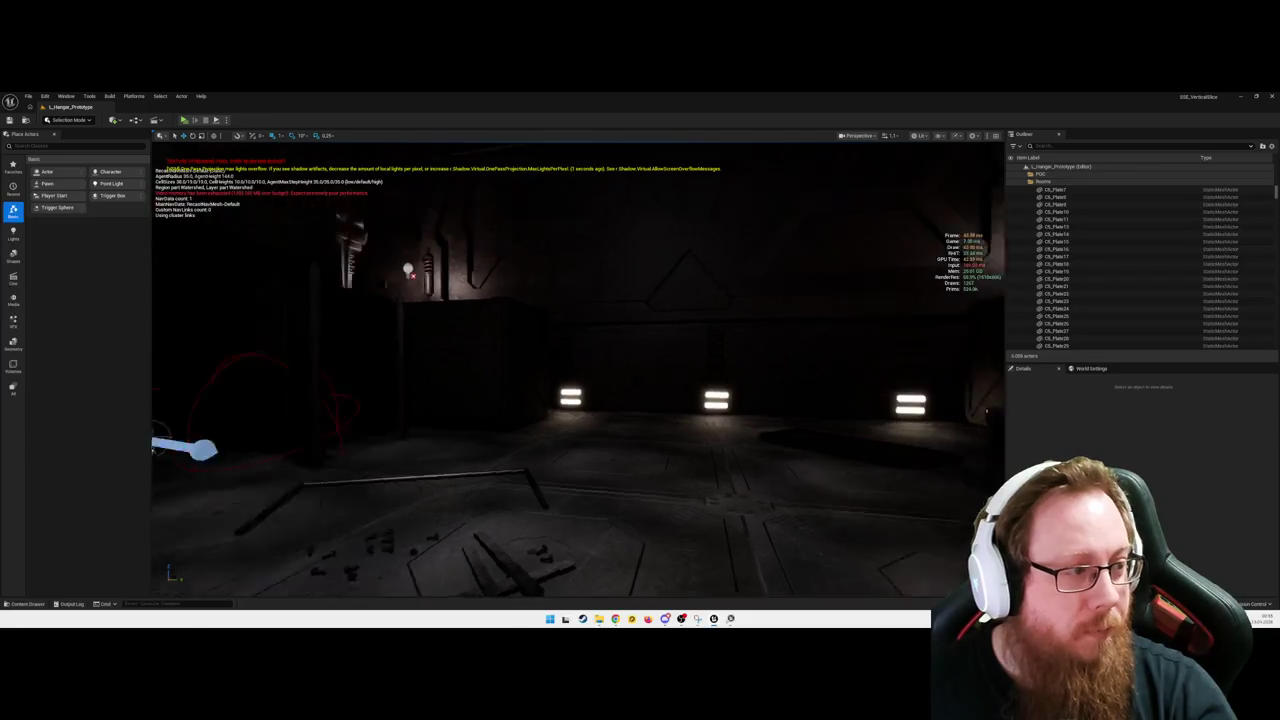
{"action": "key", "text": "w"}
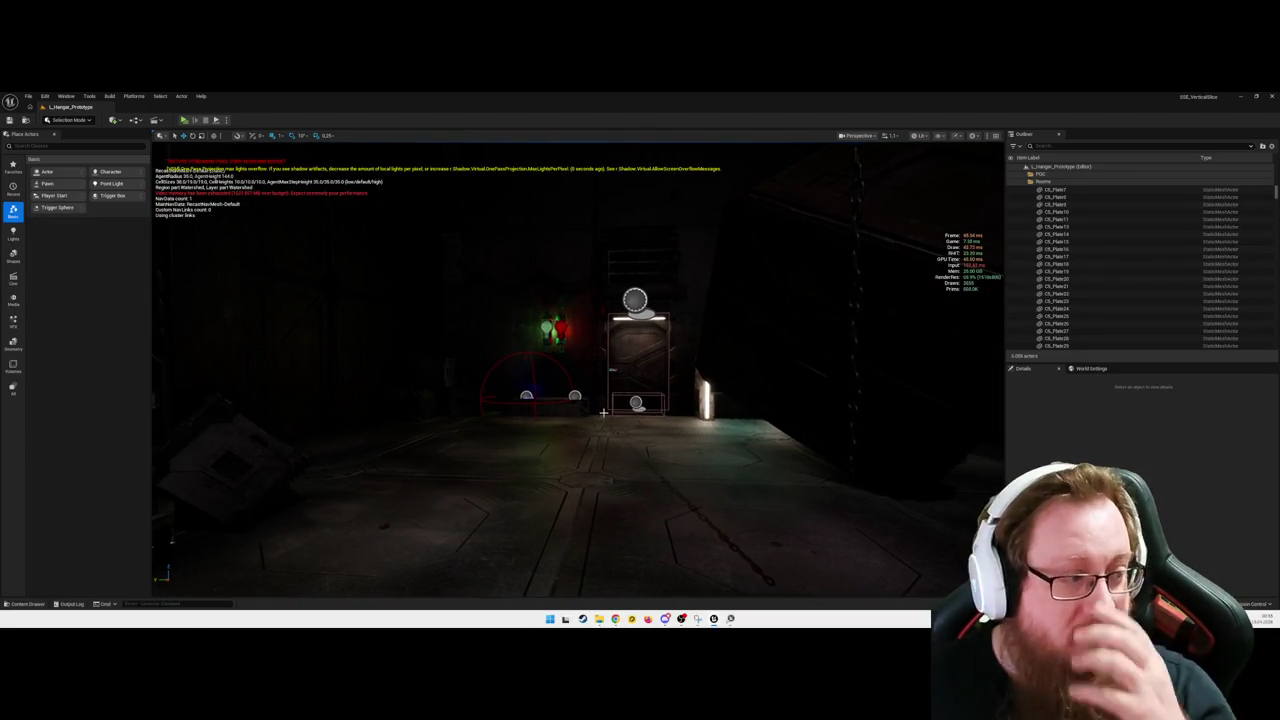
{"action": "mouse_move", "coordinate": [591, 457]}
{"action": "left_mouse_down"}
{"action": "mouse_move", "coordinate": [580, 400]}
{"action": "mouse_move", "coordinate": [889, 357]}
{"action": "mouse_move", "coordinate": [588, 456]}
{"action": "mouse_move", "coordinate": [620, 300]}
{"action": "mouse_move", "coordinate": [680, 380]}
{"action": "mouse_move", "coordinate": [729, 312]}
{"action": "left_mouse_up"}
{"action": "key", "text": "ctrl+space"}
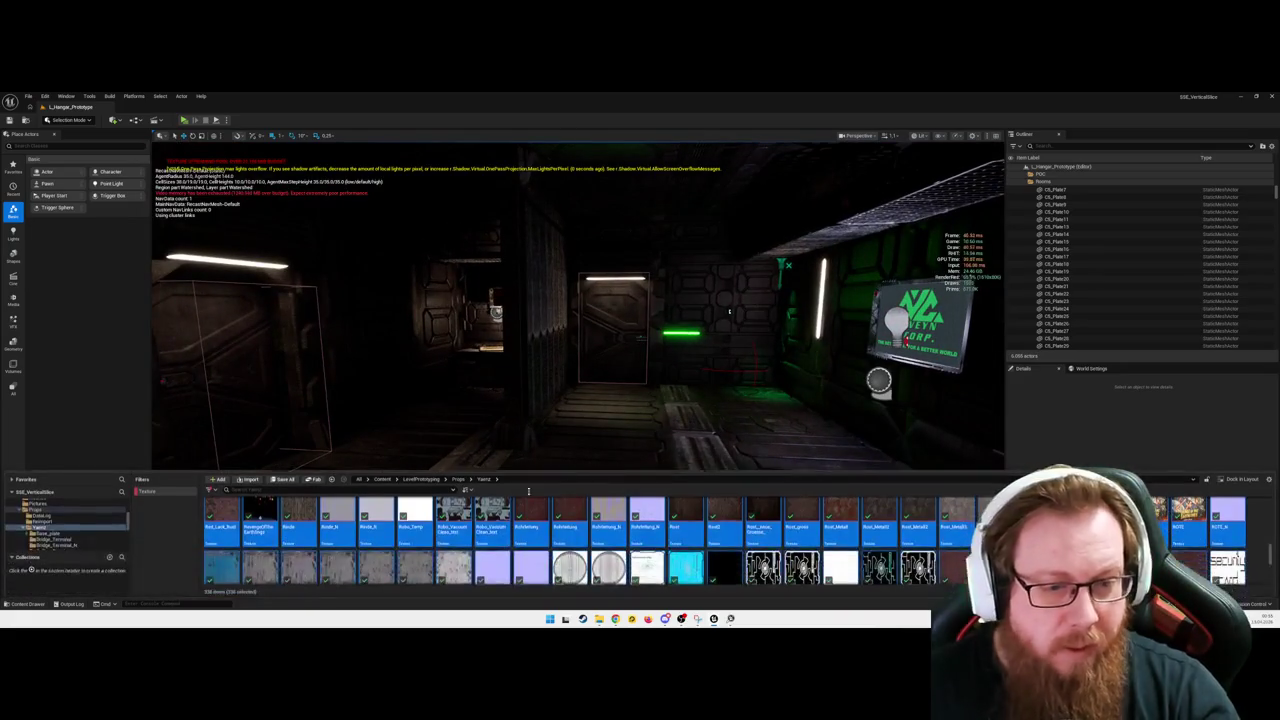
Step: Go up to the LevelPrototyping folder and select all of its assets
{"action": "left_click", "coordinate": [421, 480]}
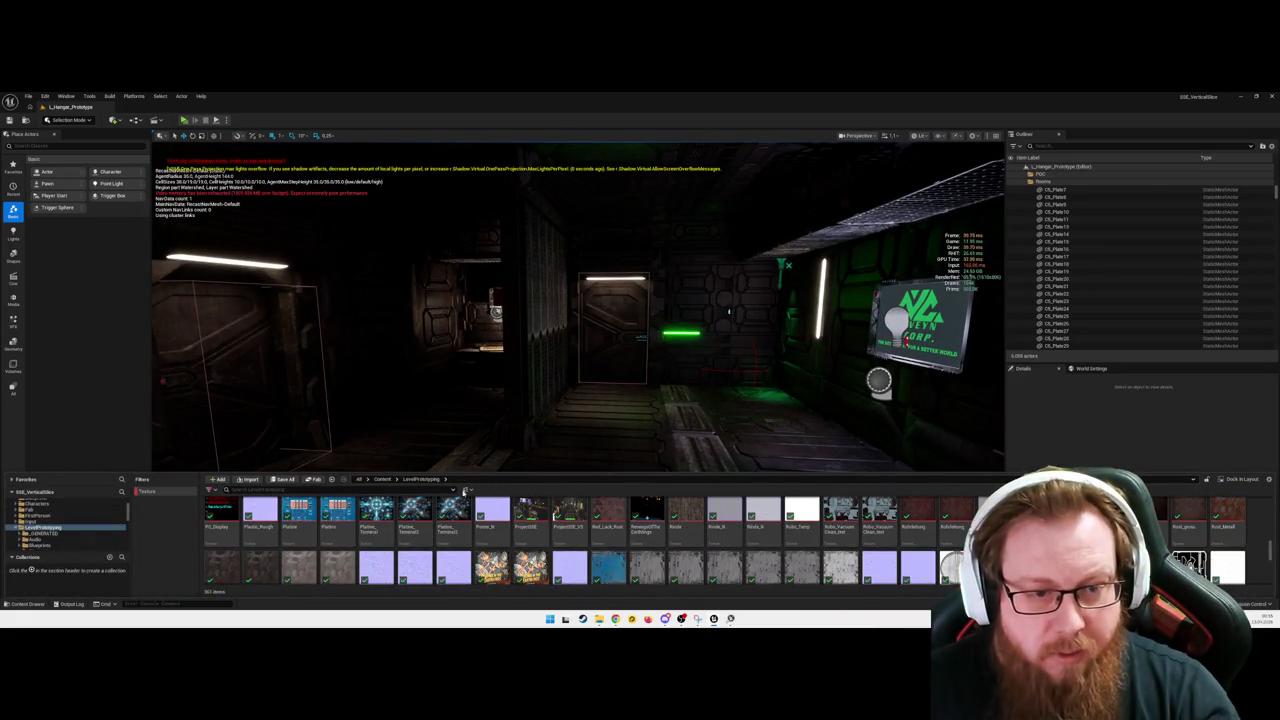
{"action": "scroll", "coordinate": [470, 520], "scroll_direction": "up", "scroll_amount": 2}
{"action": "scroll", "coordinate": [487, 527], "scroll_direction": "down", "scroll_amount": 2}
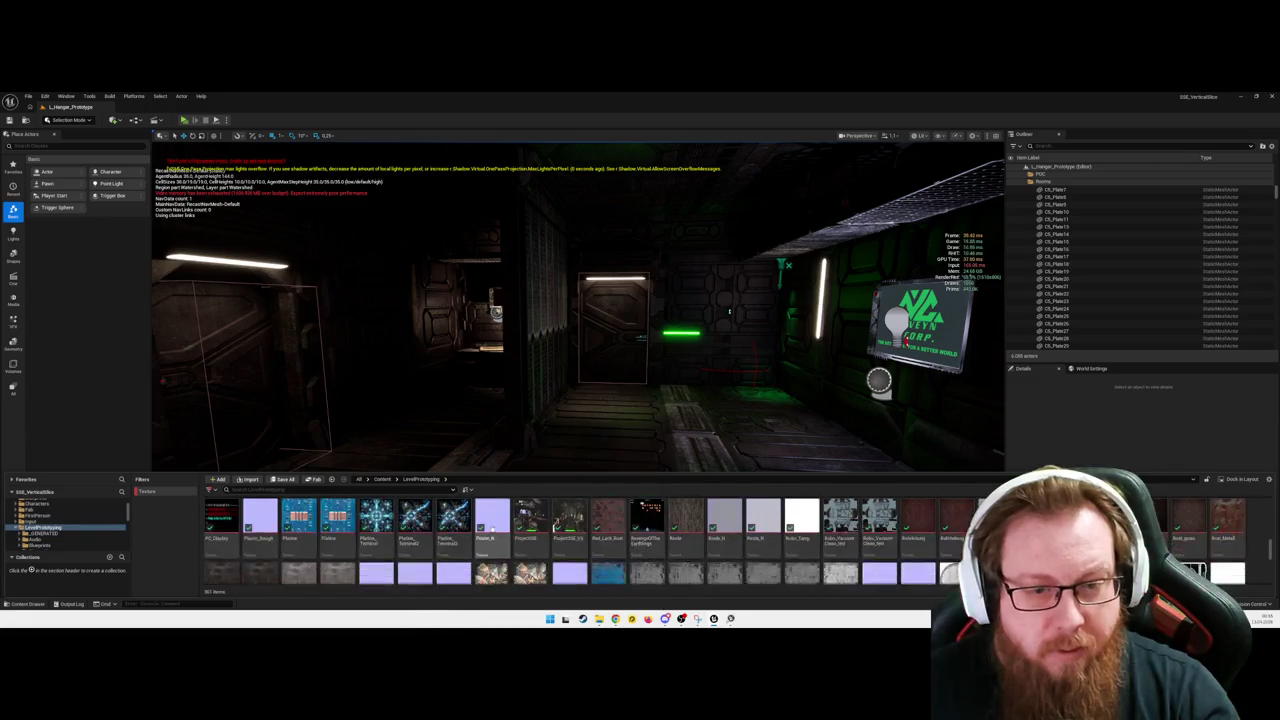
{"action": "scroll", "coordinate": [487, 527], "scroll_direction": "up", "scroll_amount": 3}
{"action": "scroll", "coordinate": [660, 528], "scroll_direction": "up", "scroll_amount": 3}
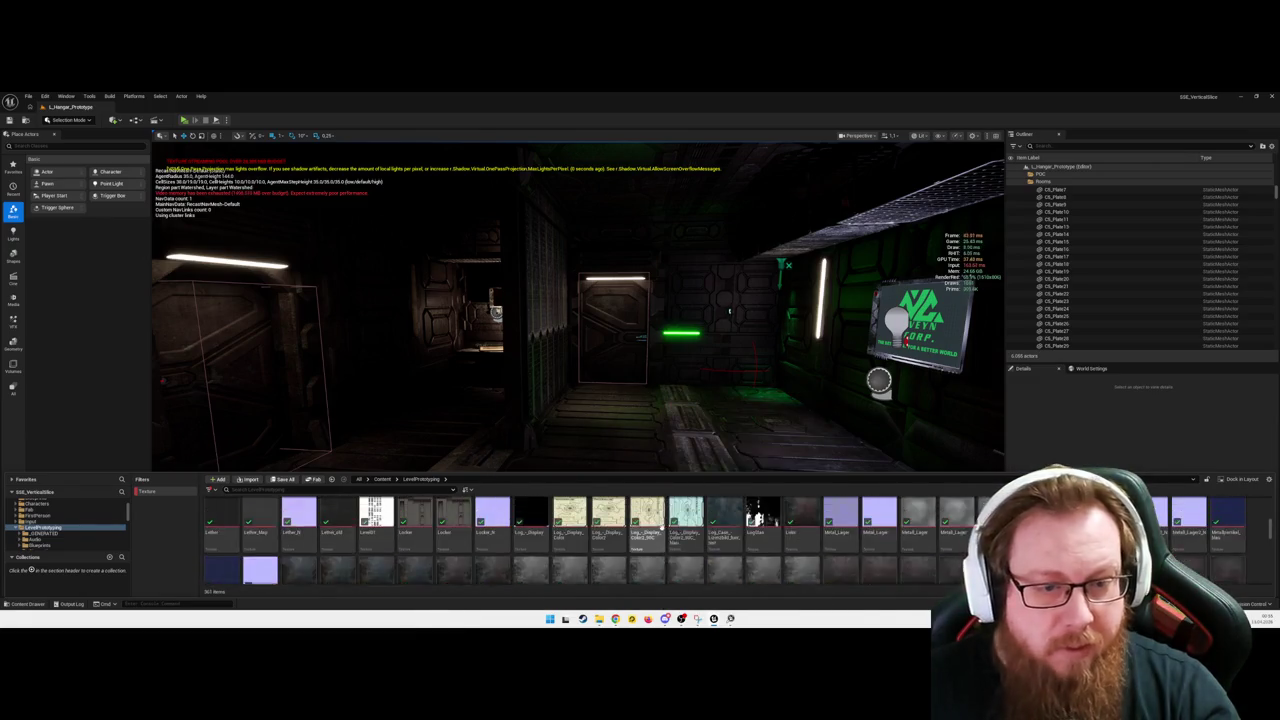
{"action": "scroll", "coordinate": [660, 540], "scroll_direction": "up", "scroll_amount": 5}
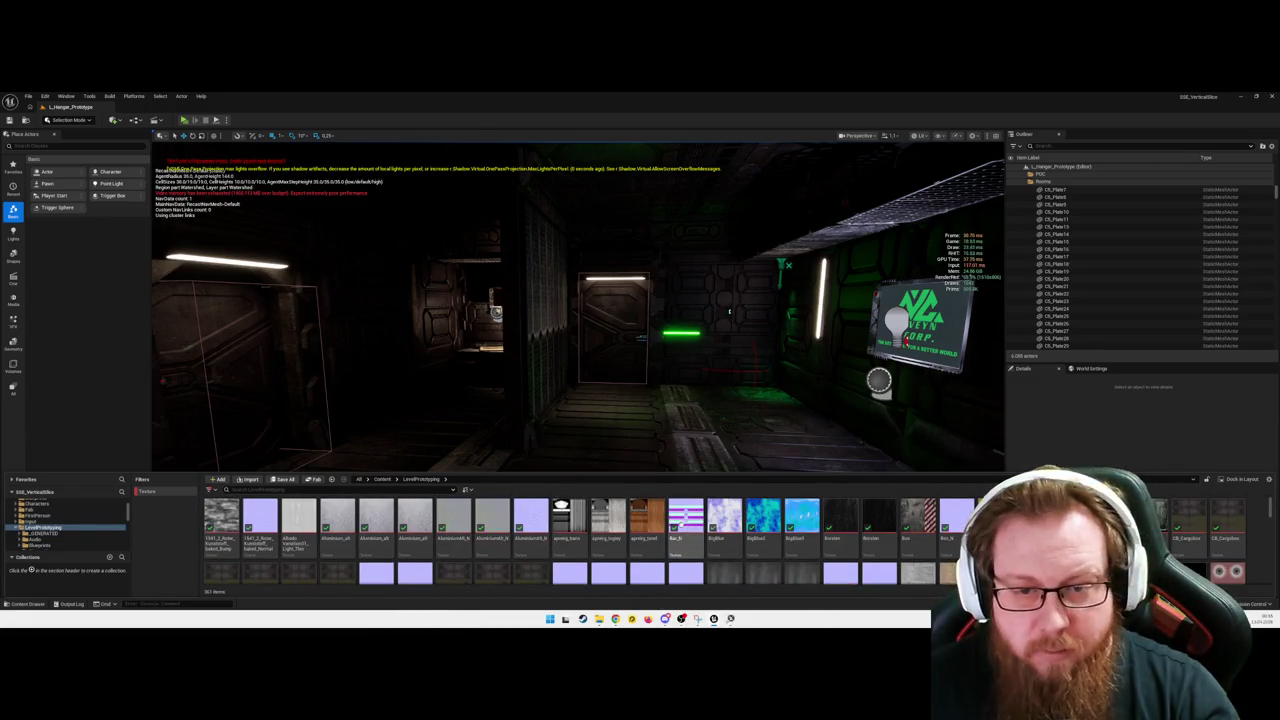
{"action": "key", "text": "ctrl+a"}
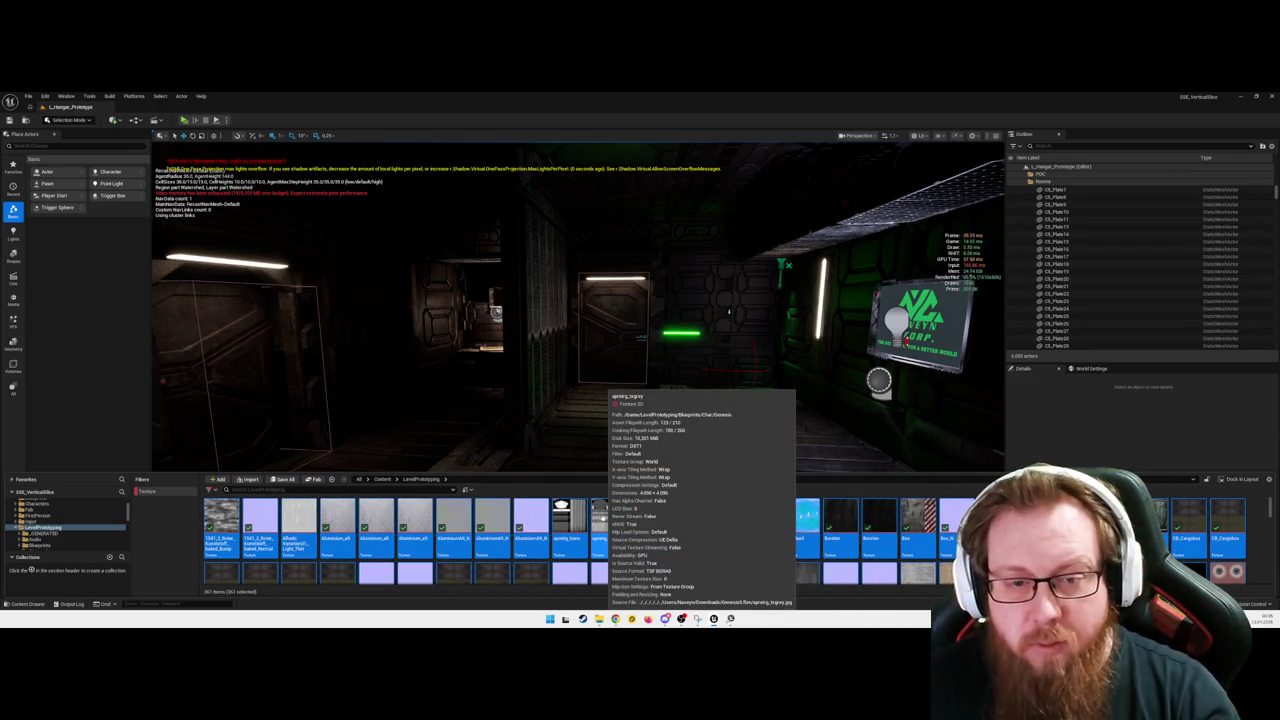
Step: Open the selection in the Property Matrix and select every texture row
{"action": "right_click", "coordinate": [606, 525]}
{"action": "mouse_move", "coordinate": [691, 500]}
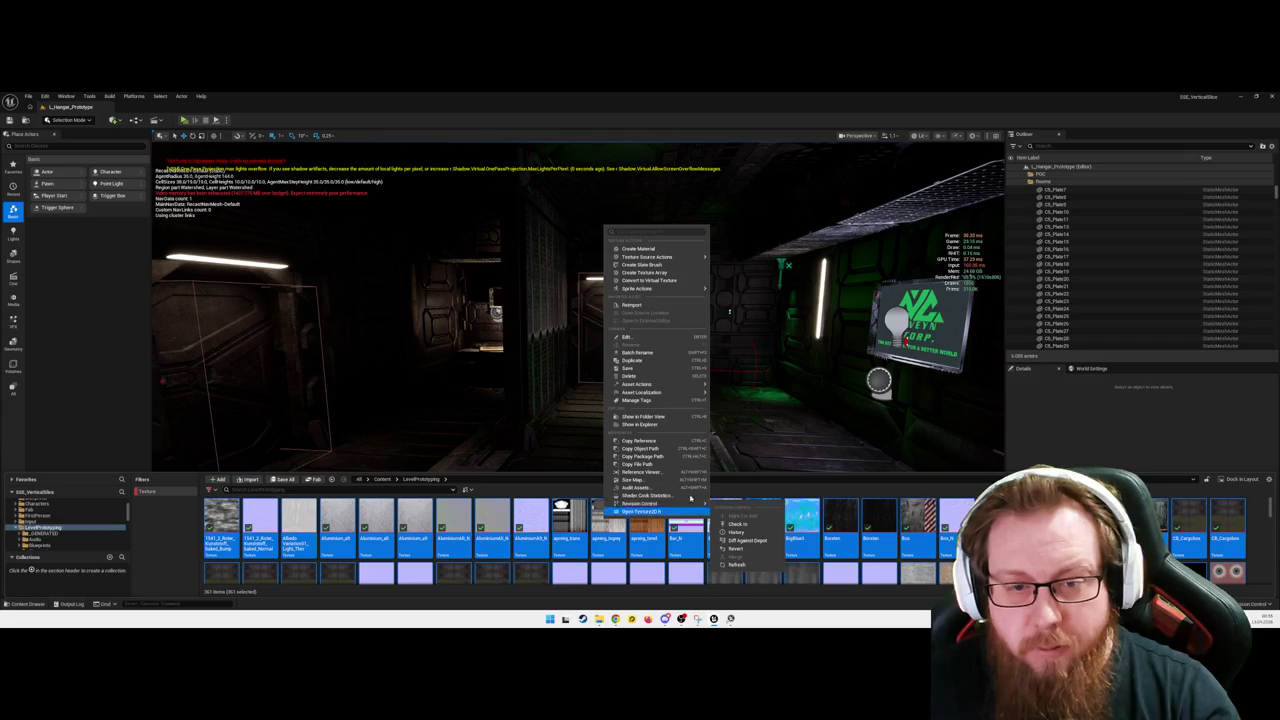
{"action": "mouse_move", "coordinate": [689, 392]}
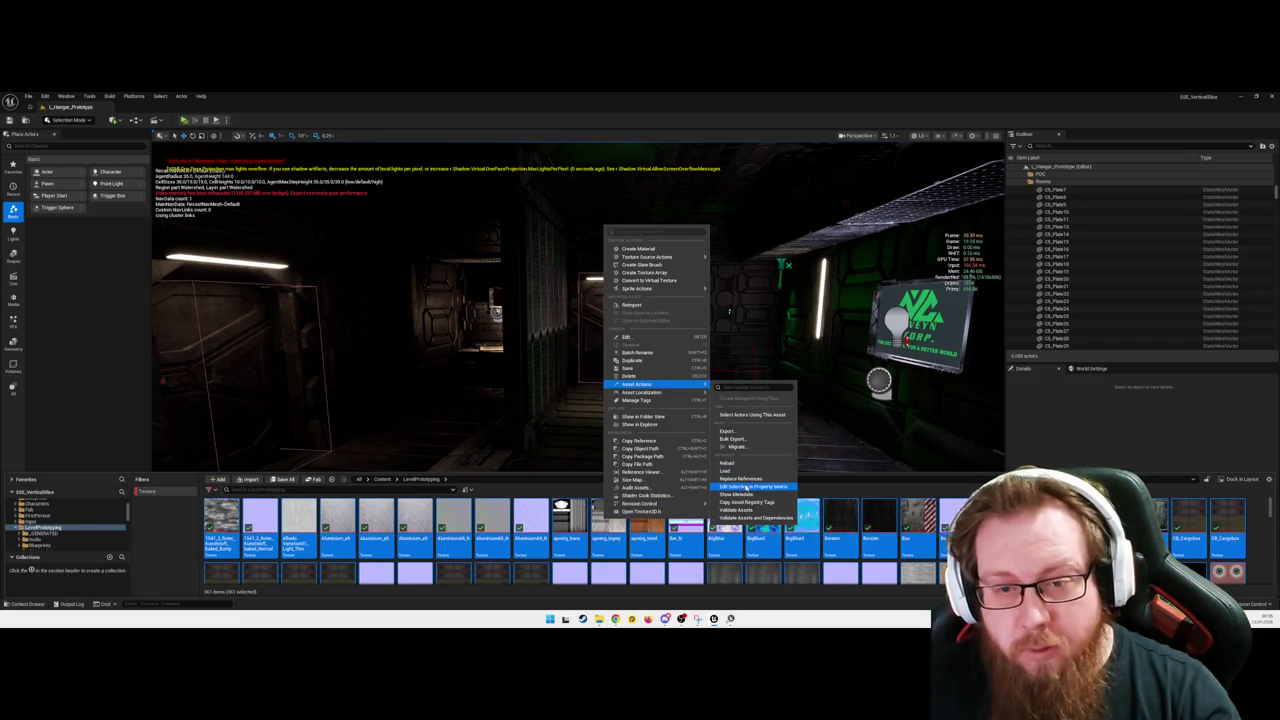
{"action": "left_click", "coordinate": [745, 486]}
{"action": "left_click", "coordinate": [470, 304]}
{"action": "key", "text": "ctrl+a"}
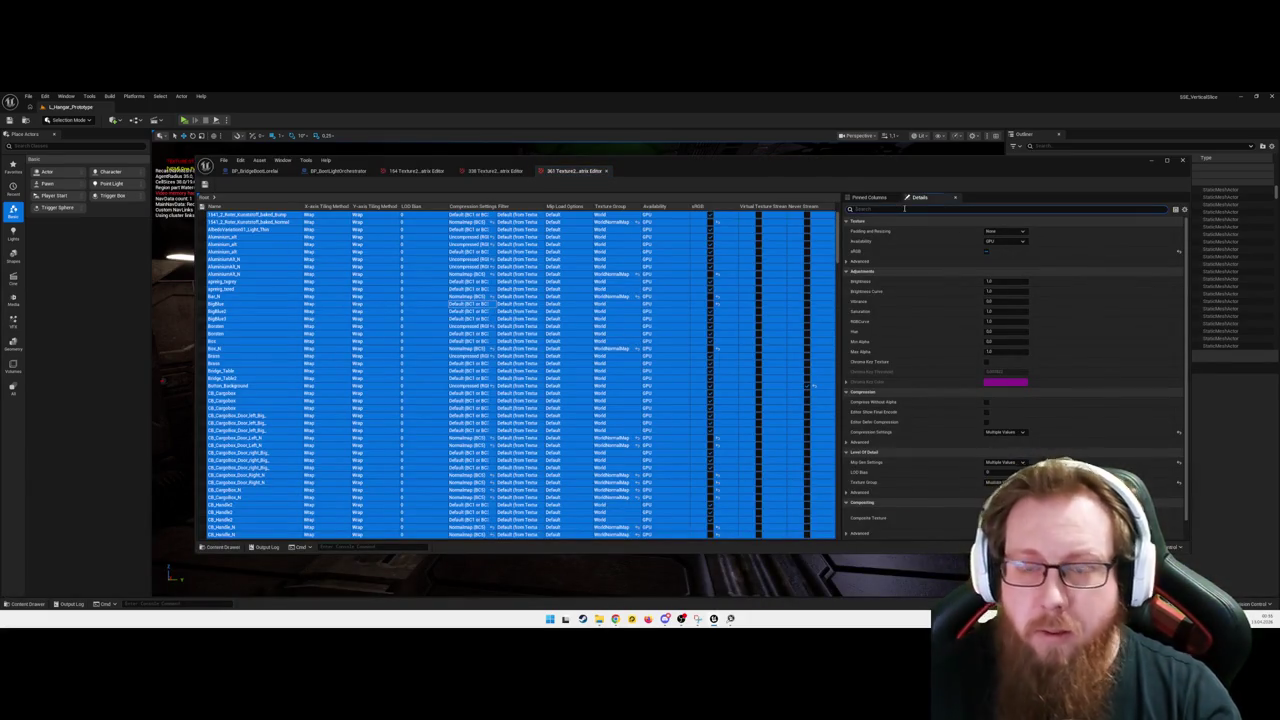
Step: Filter Details for 'max', set Maximum Texture Size to 1024, and minimize the matrix window
{"action": "type", "text": "max"}
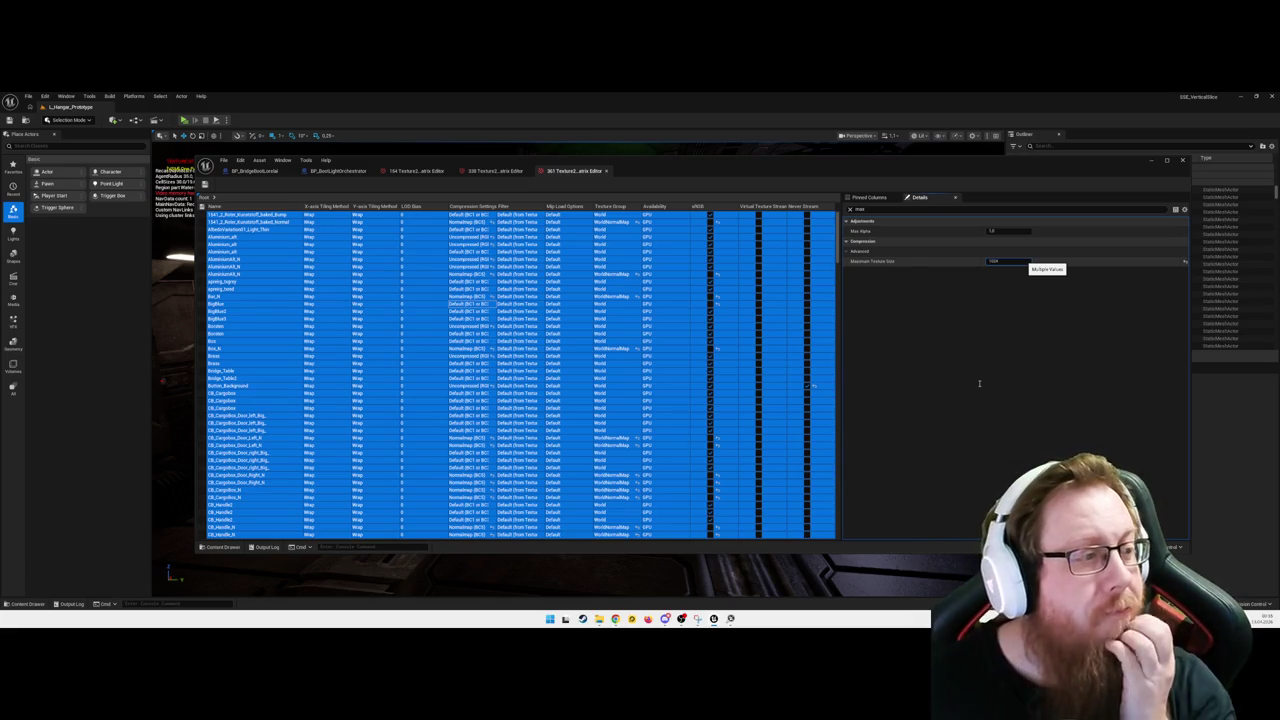
{"action": "key", "text": "Return"}
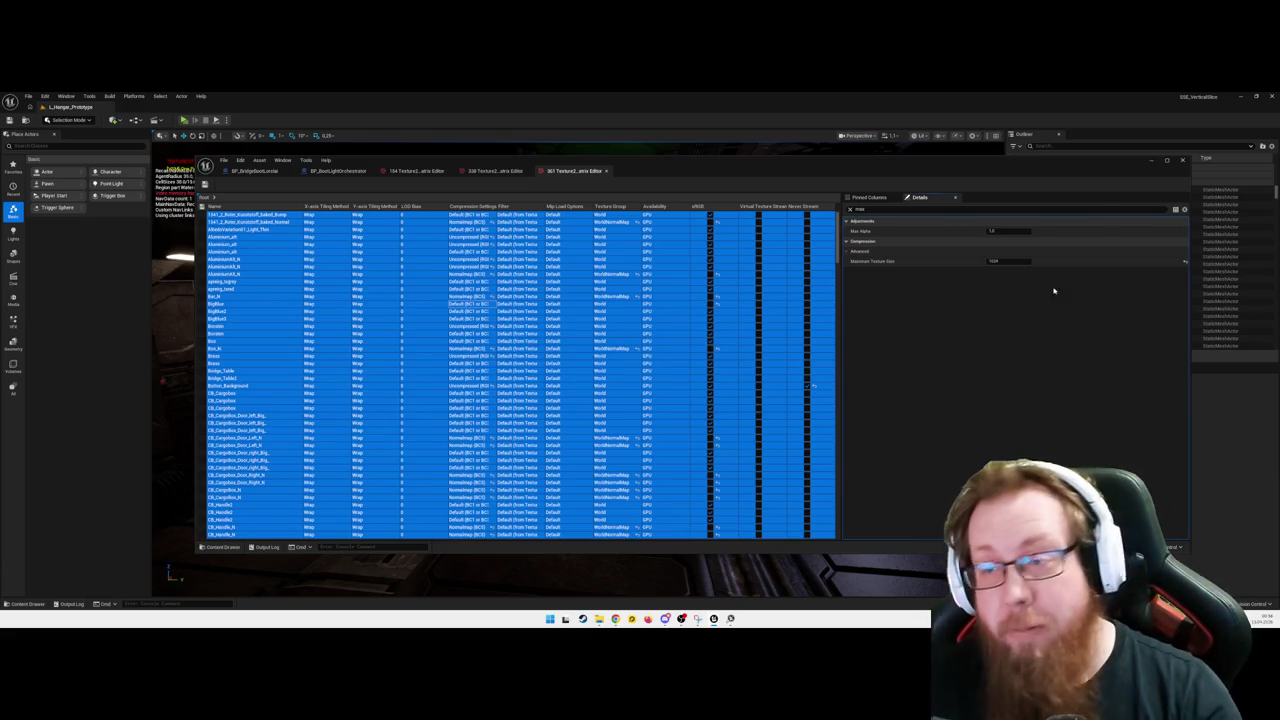
{"action": "left_click", "coordinate": [1151, 161]}
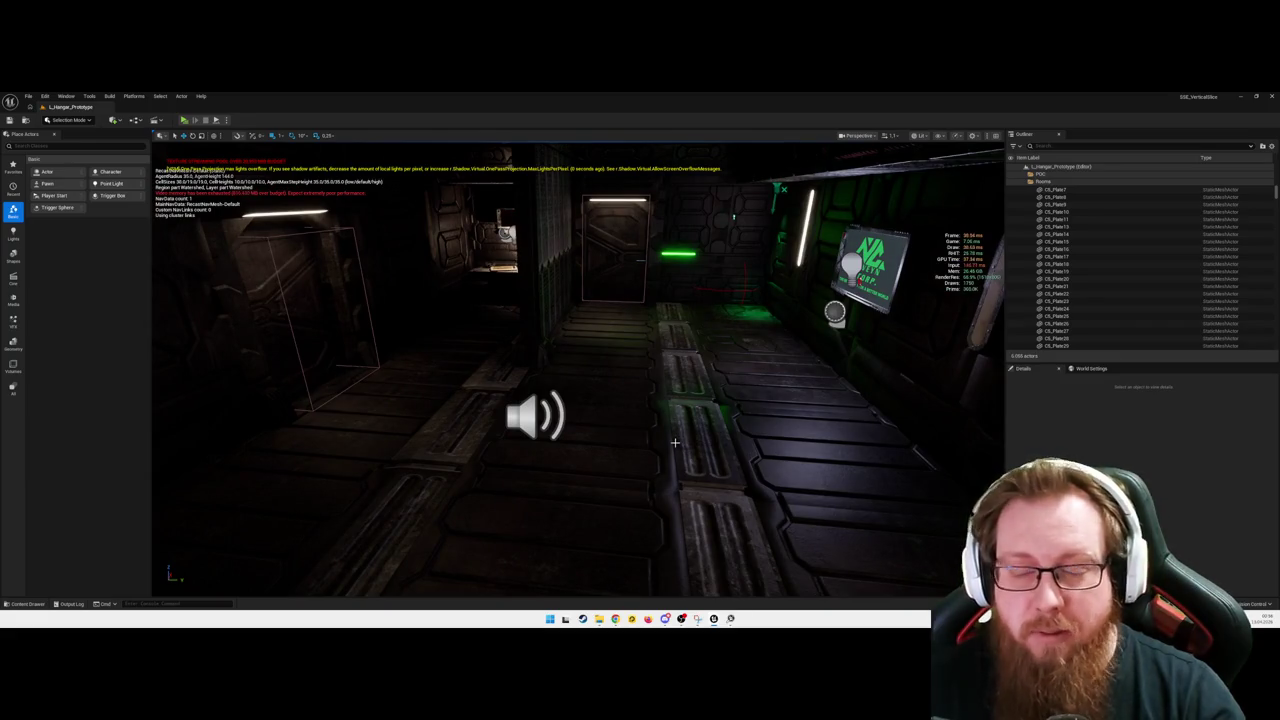
Step: Launch the level in standalone play and walk along the corridor to the green-lit wall
{"action": "key", "text": "alt+p"}
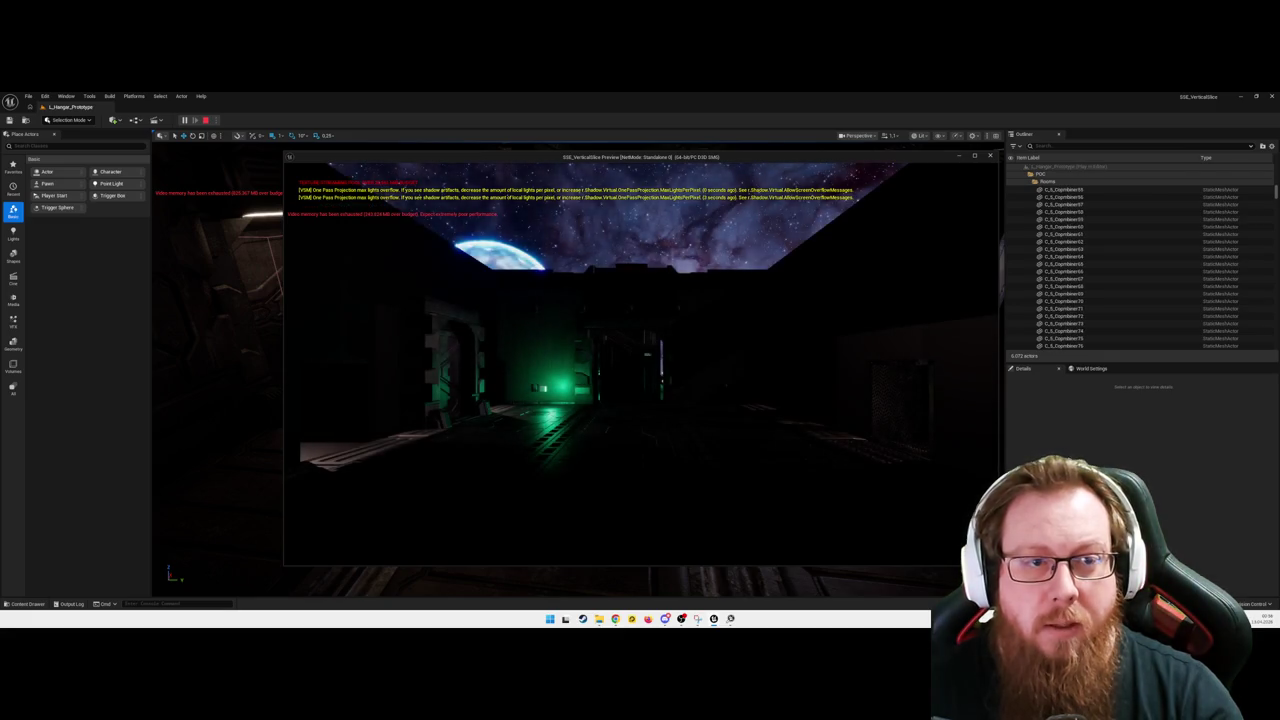
{"action": "key", "text": "w"}
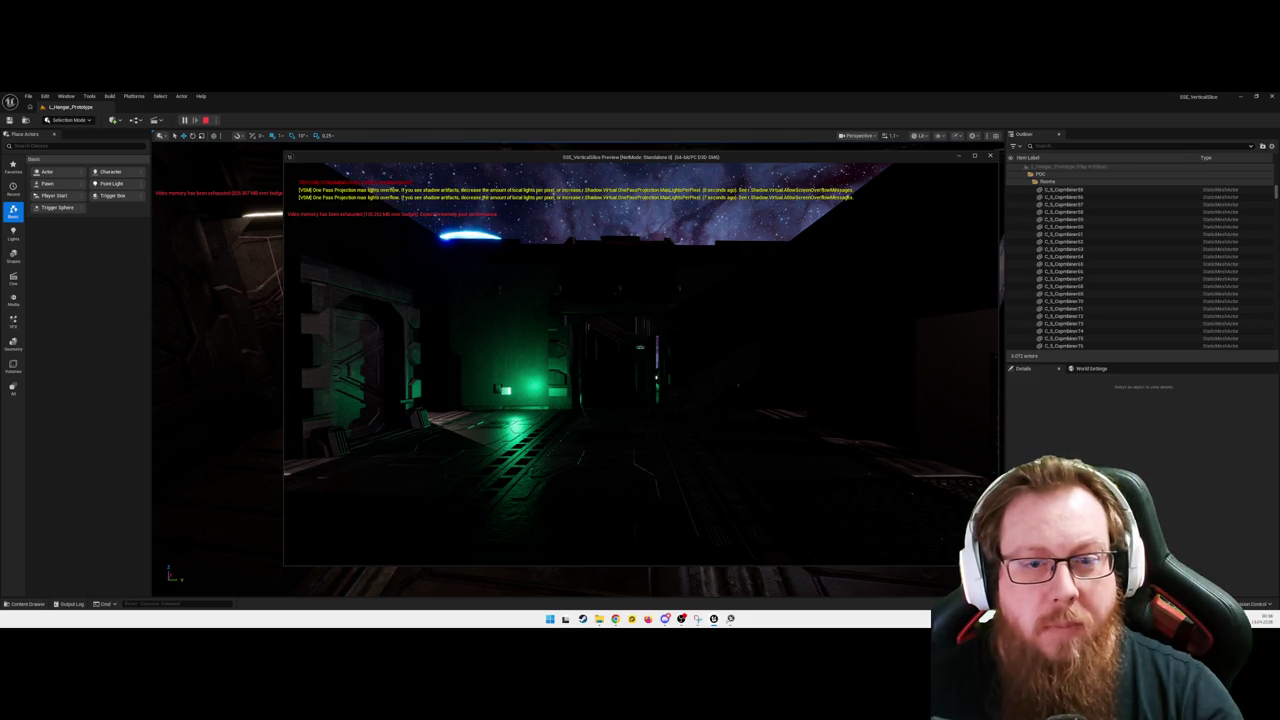
{"action": "key", "text": "w"}
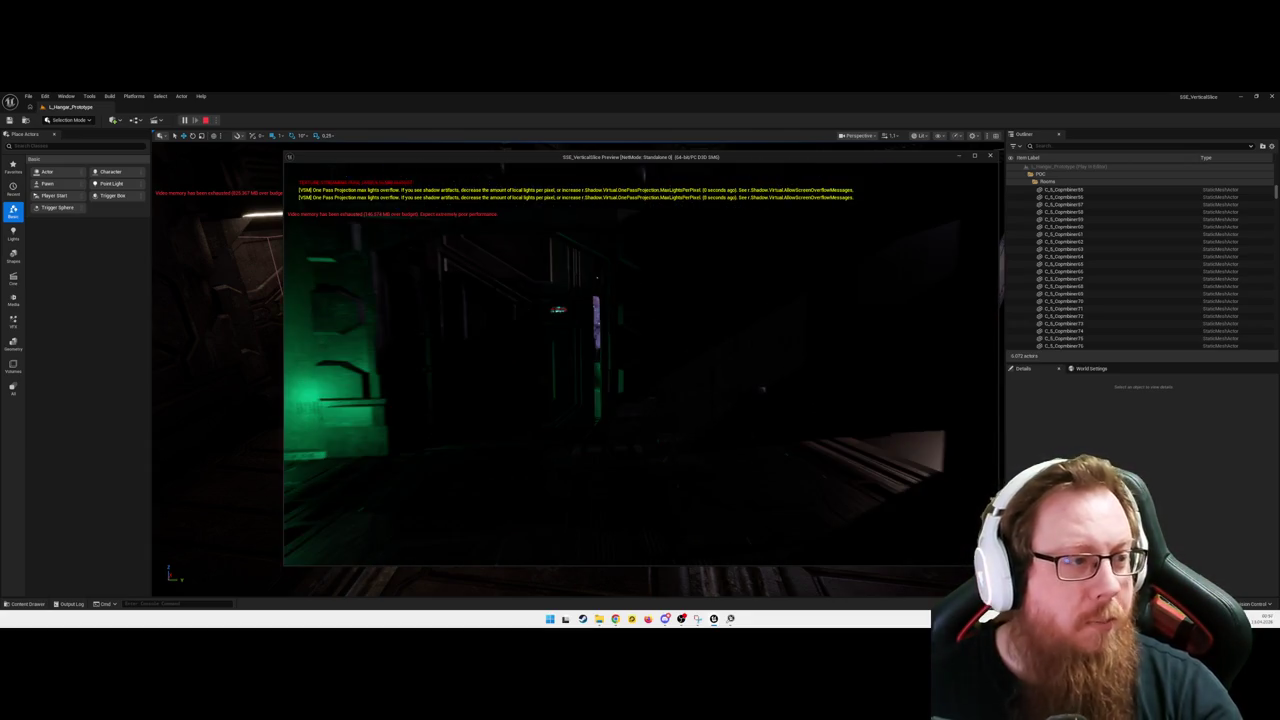
{"action": "key", "text": "w"}
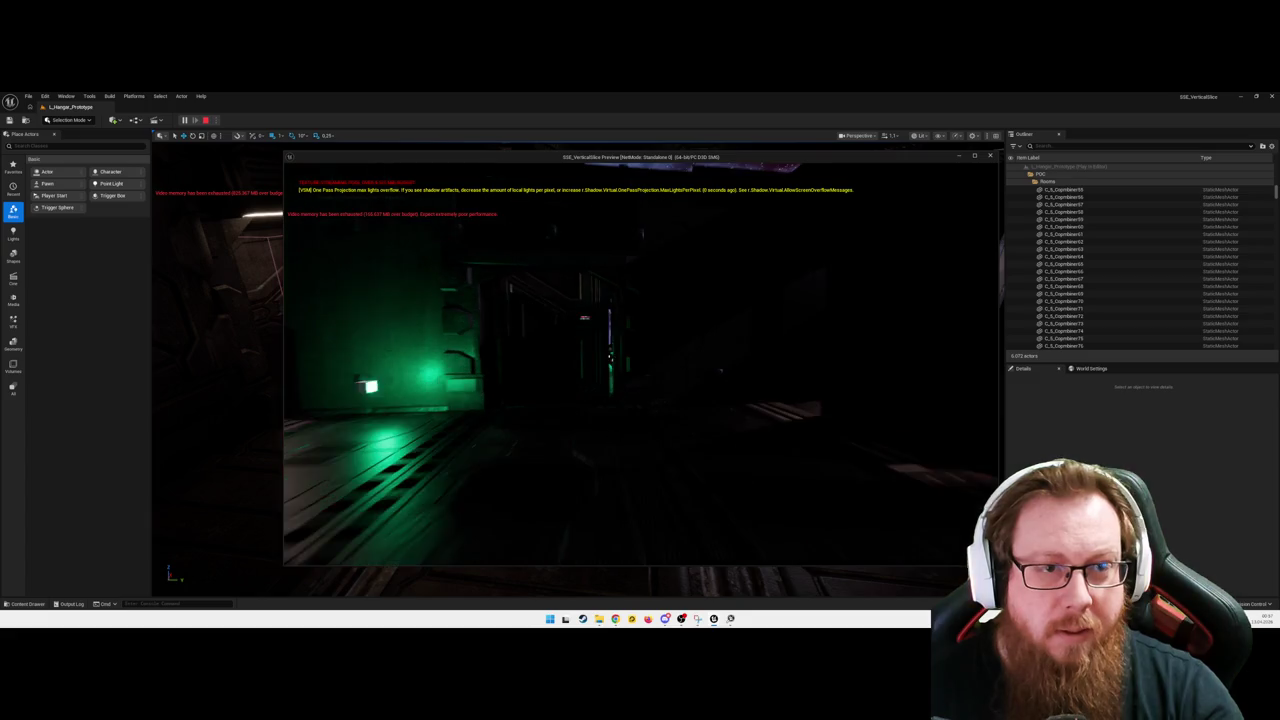
{"action": "key", "text": "w"}
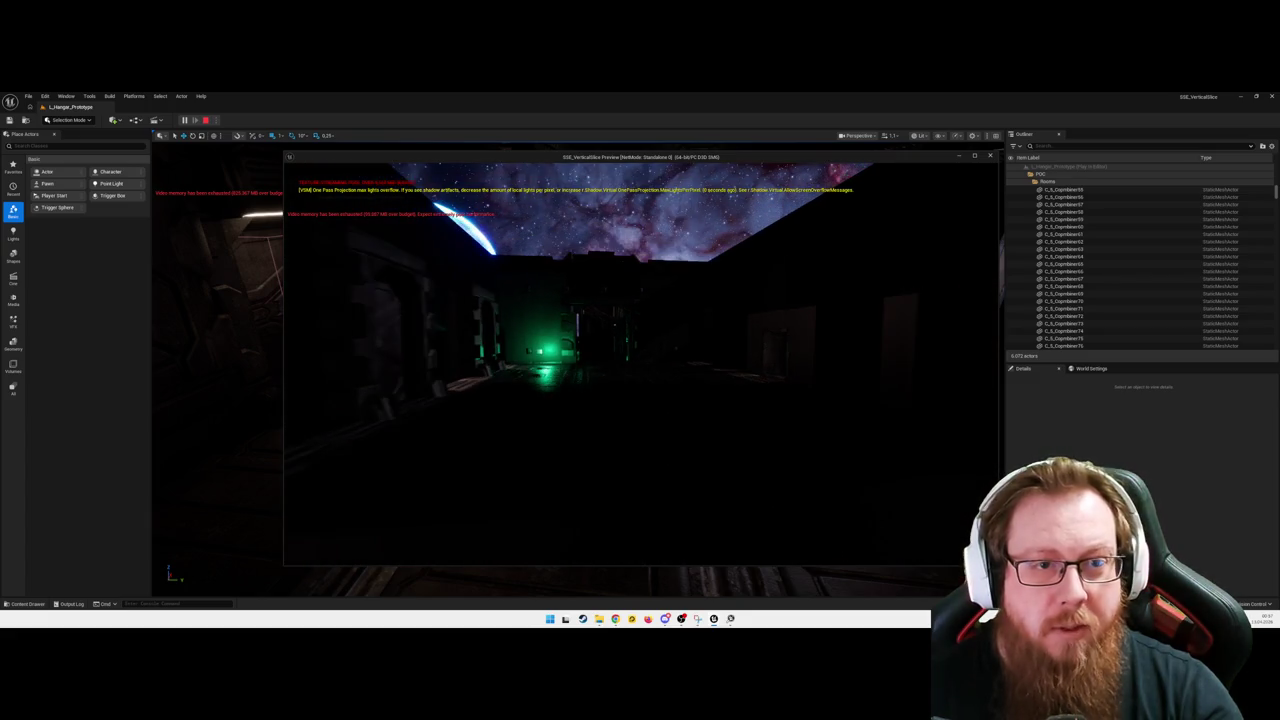
{"action": "key", "text": "w"}
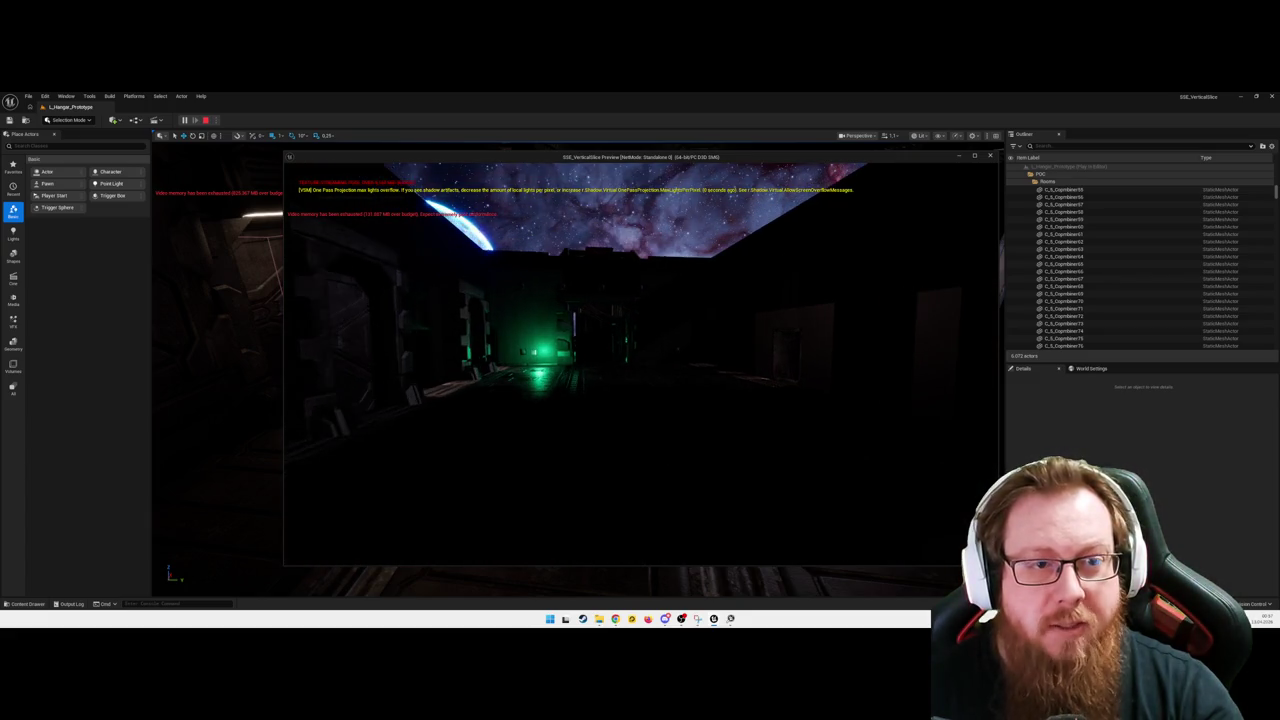
{"action": "key", "text": "w"}
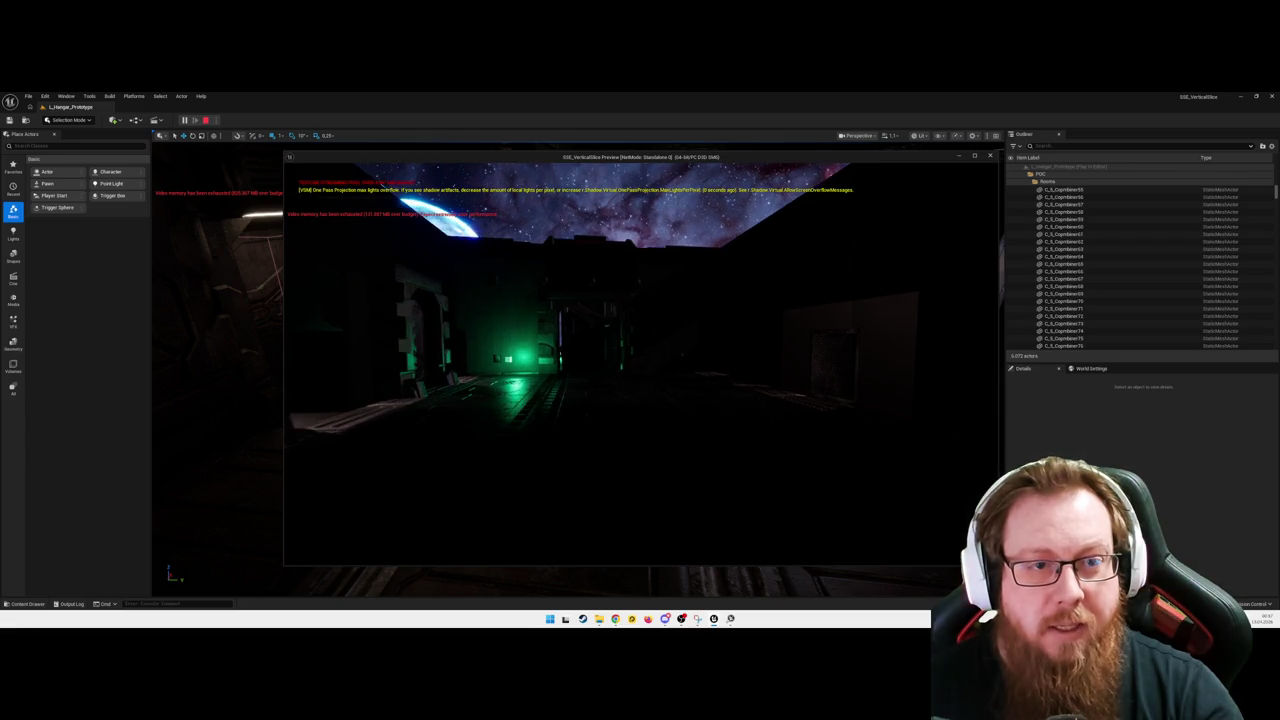
{"action": "key", "text": "w"}
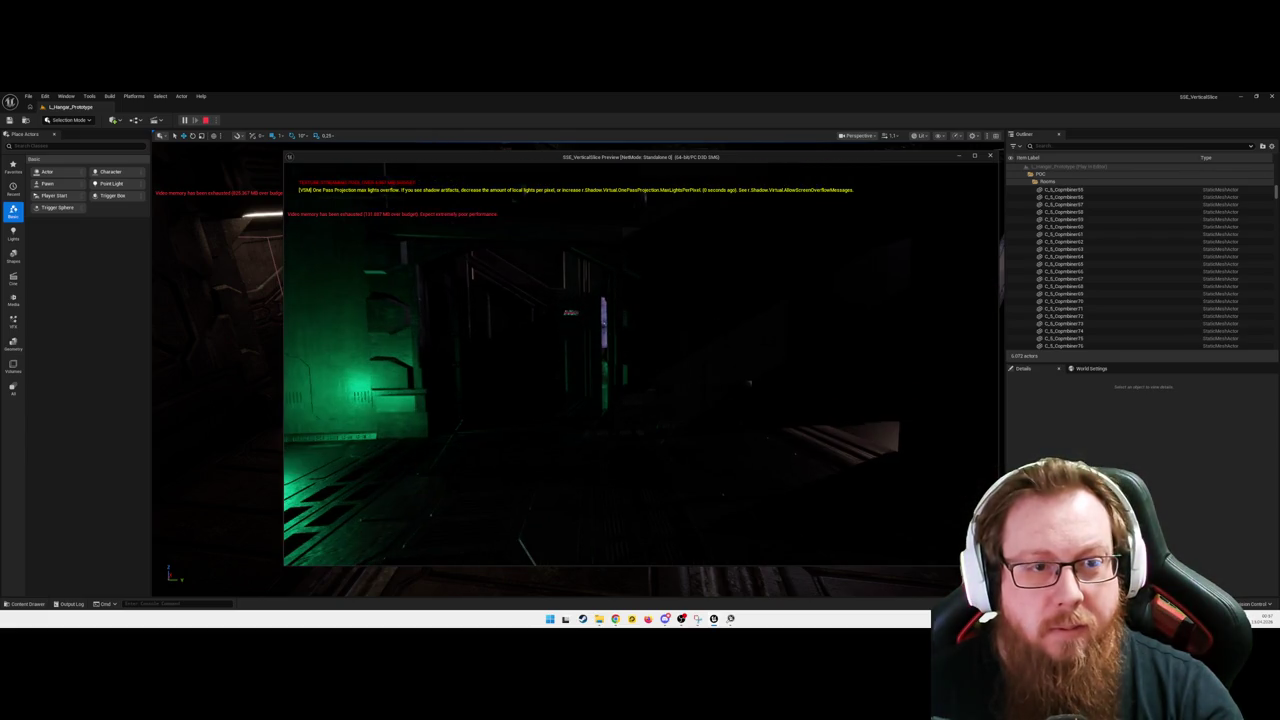
Step: Walk into the room with the blue planet window, then down the green-lit corridor
{"action": "key", "text": "w"}
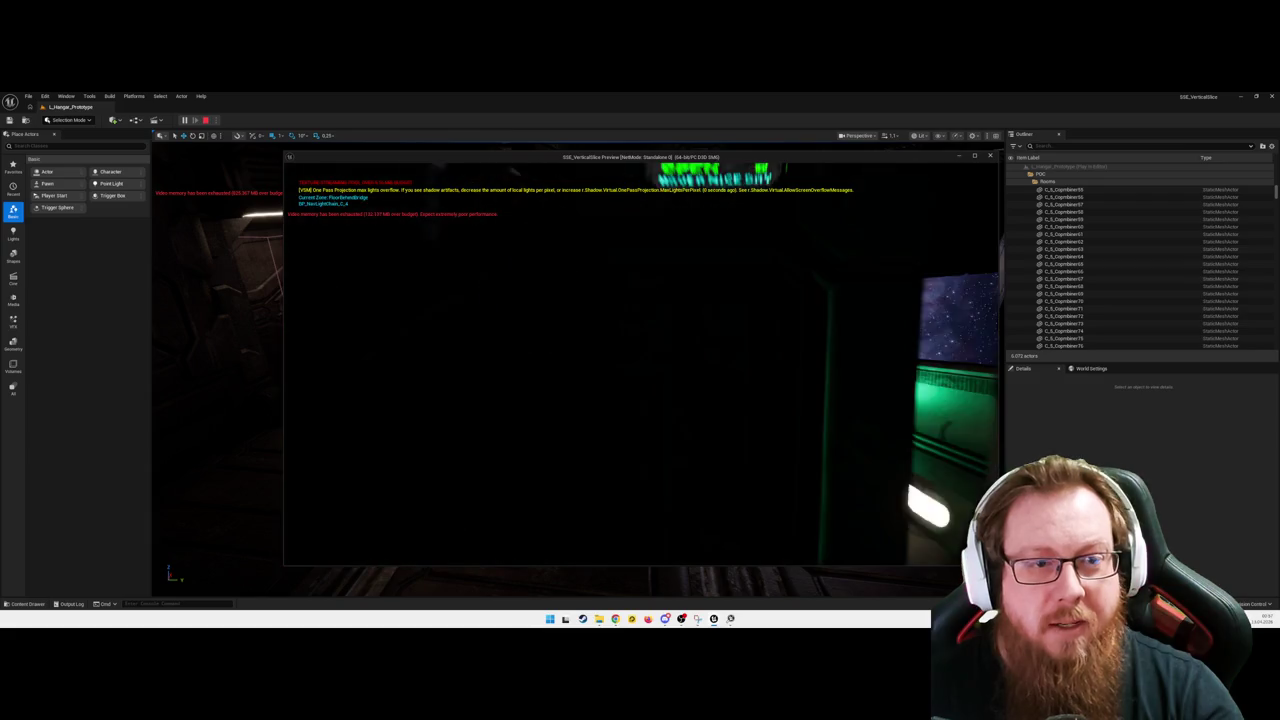
{"action": "key", "text": "w"}
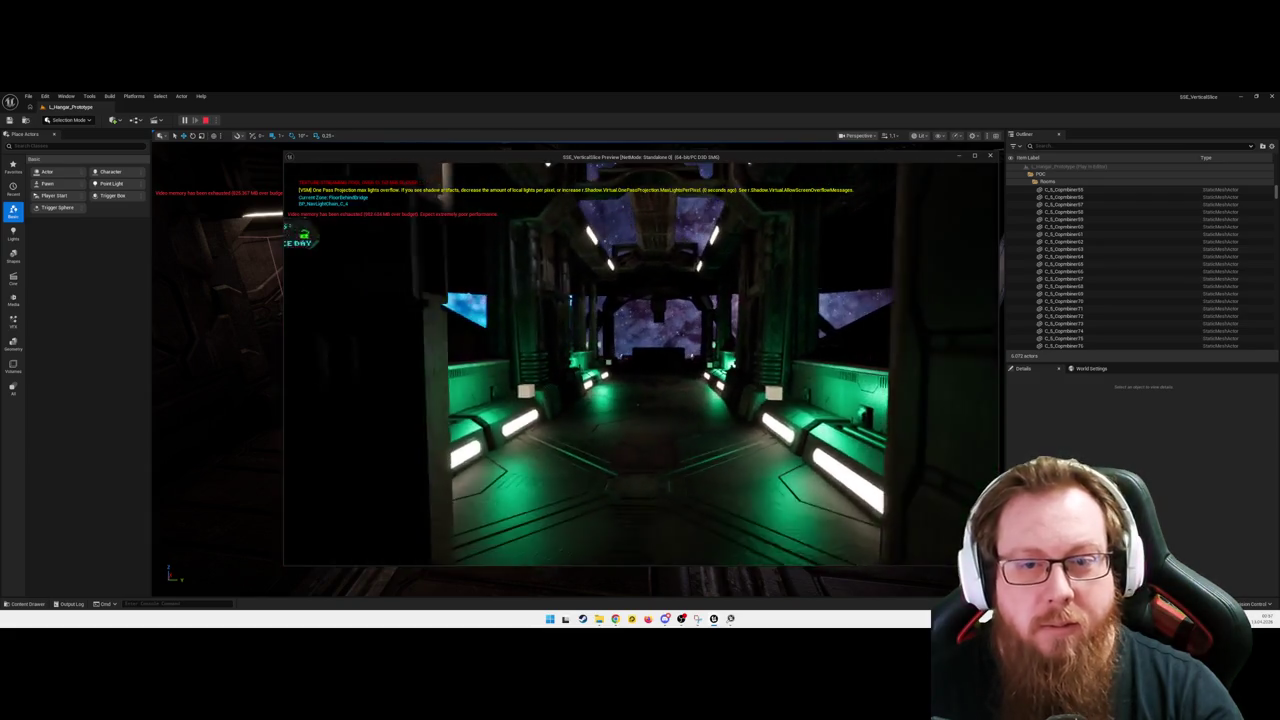
{"action": "key", "text": "w"}
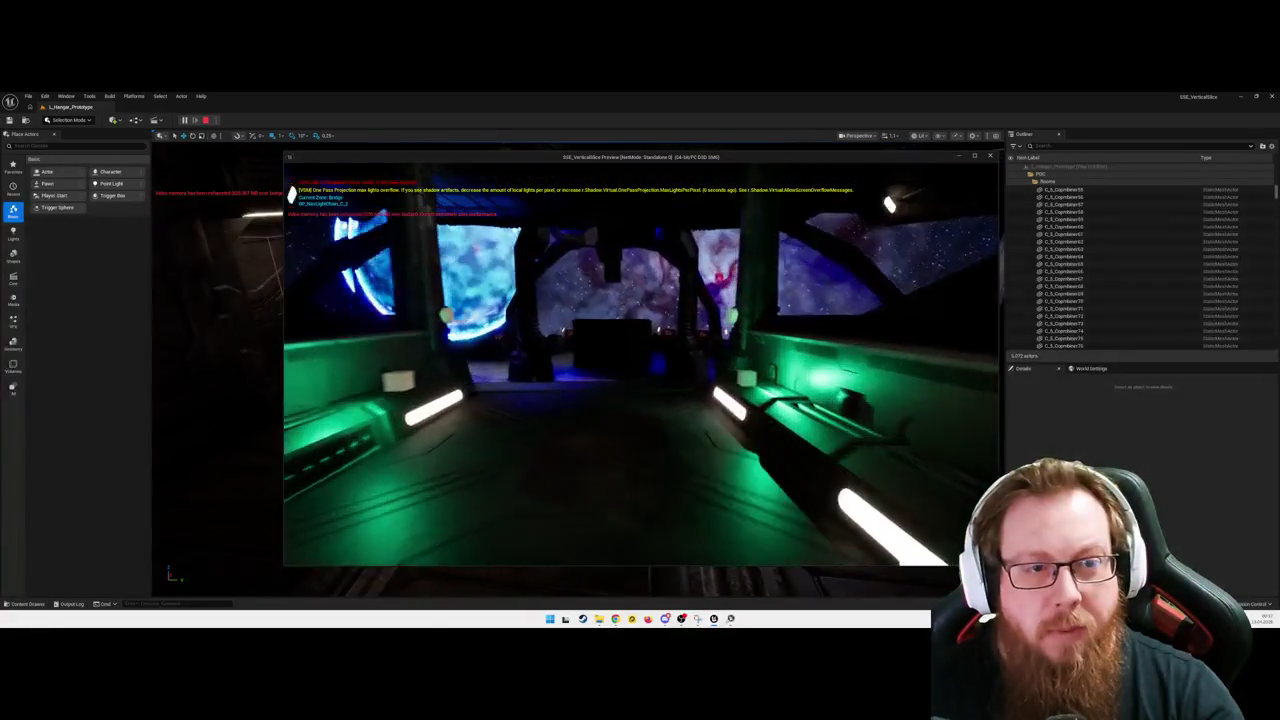
{"action": "key", "text": "w"}
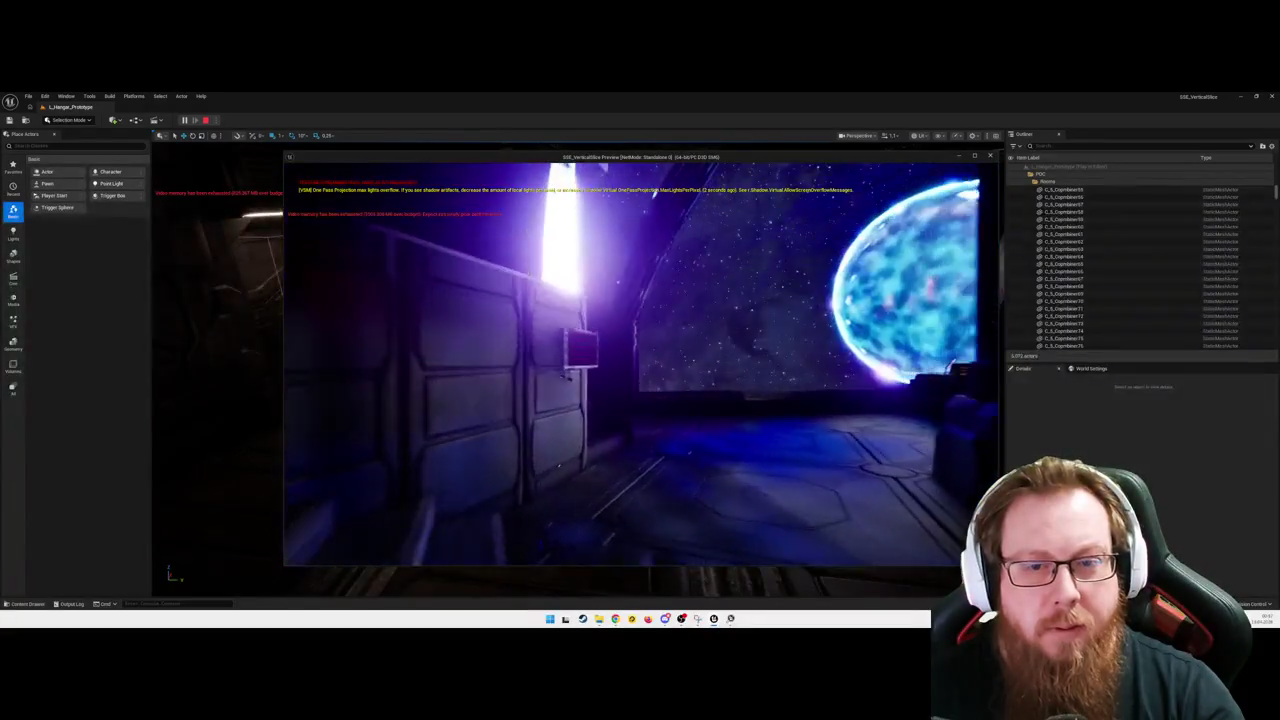
{"action": "key", "text": "w"}
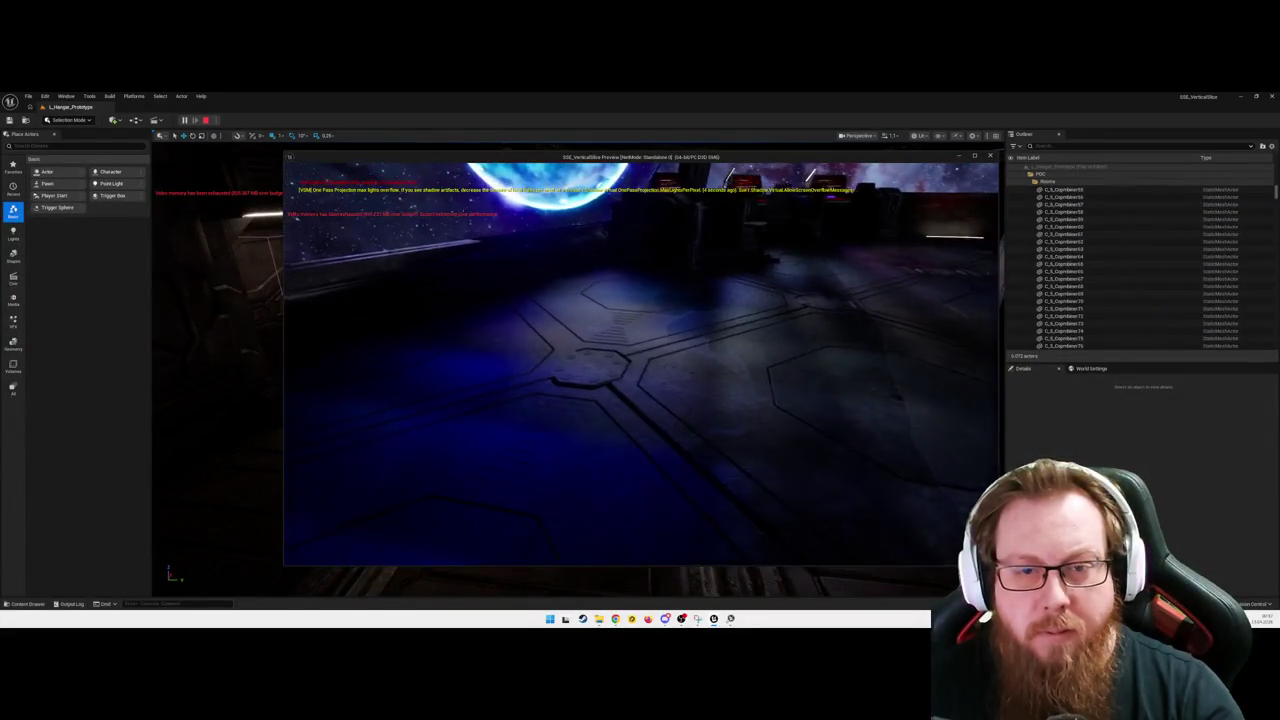
{"action": "key", "text": "w"}
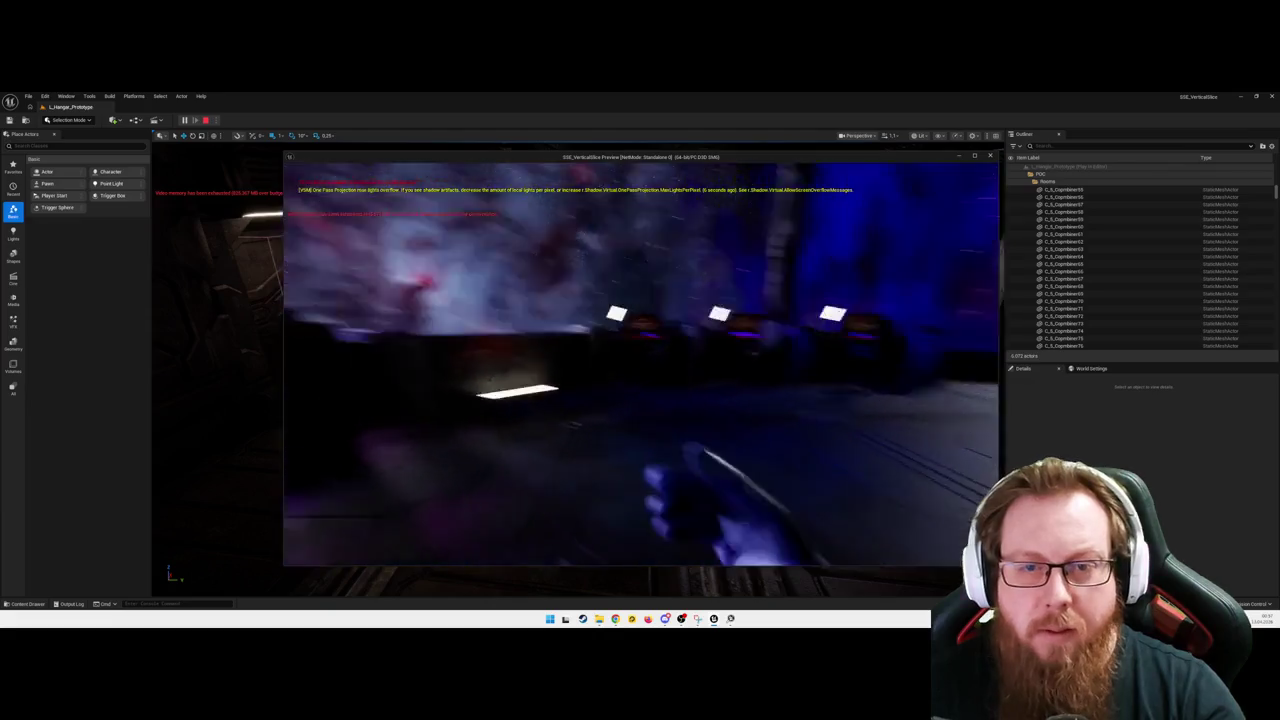
{"action": "key", "text": "w"}
{"action": "key", "text": "w"}
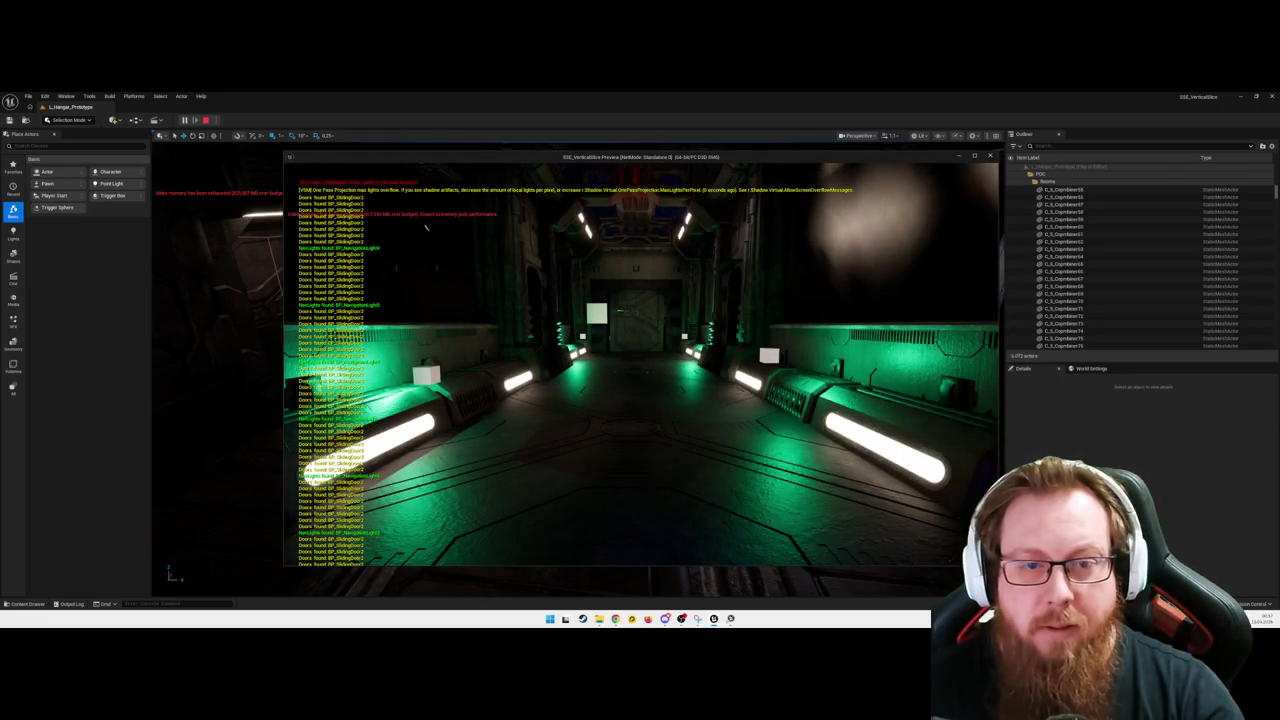
{"action": "key", "text": "w"}
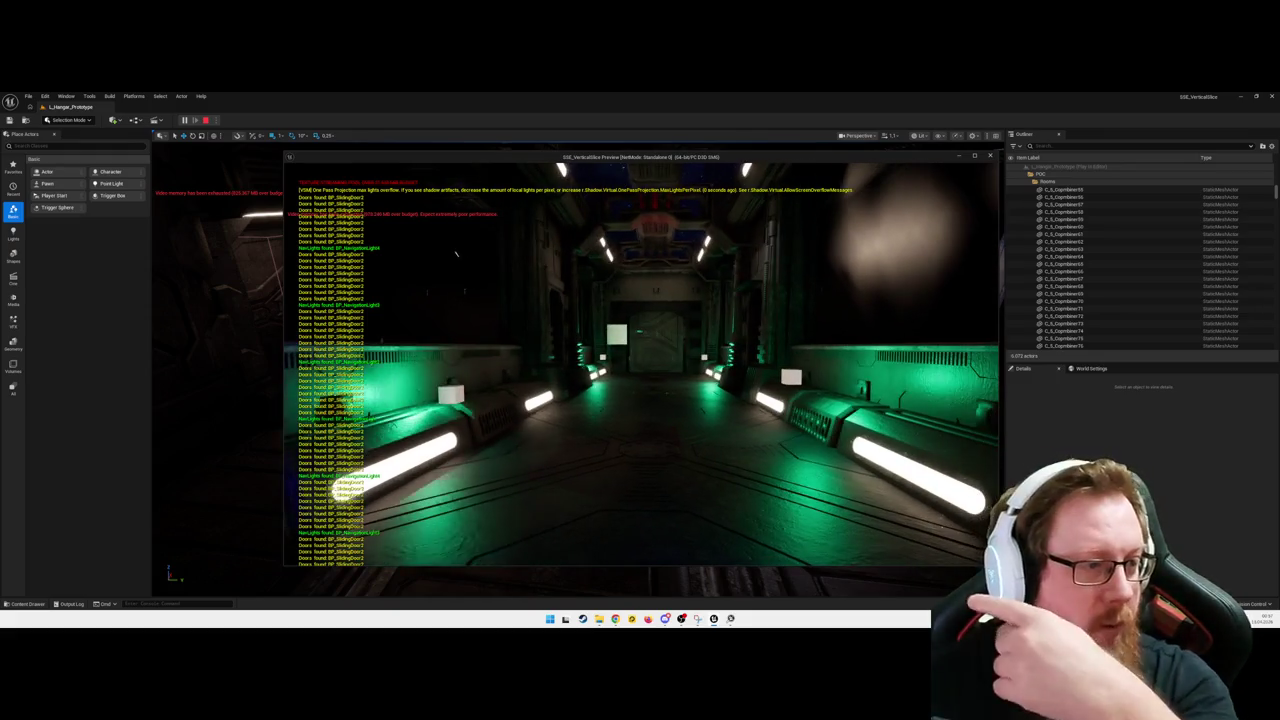
Step: Walk through the door to the green-lit doorway, then pause and stop the play session
{"action": "key", "text": "w"}
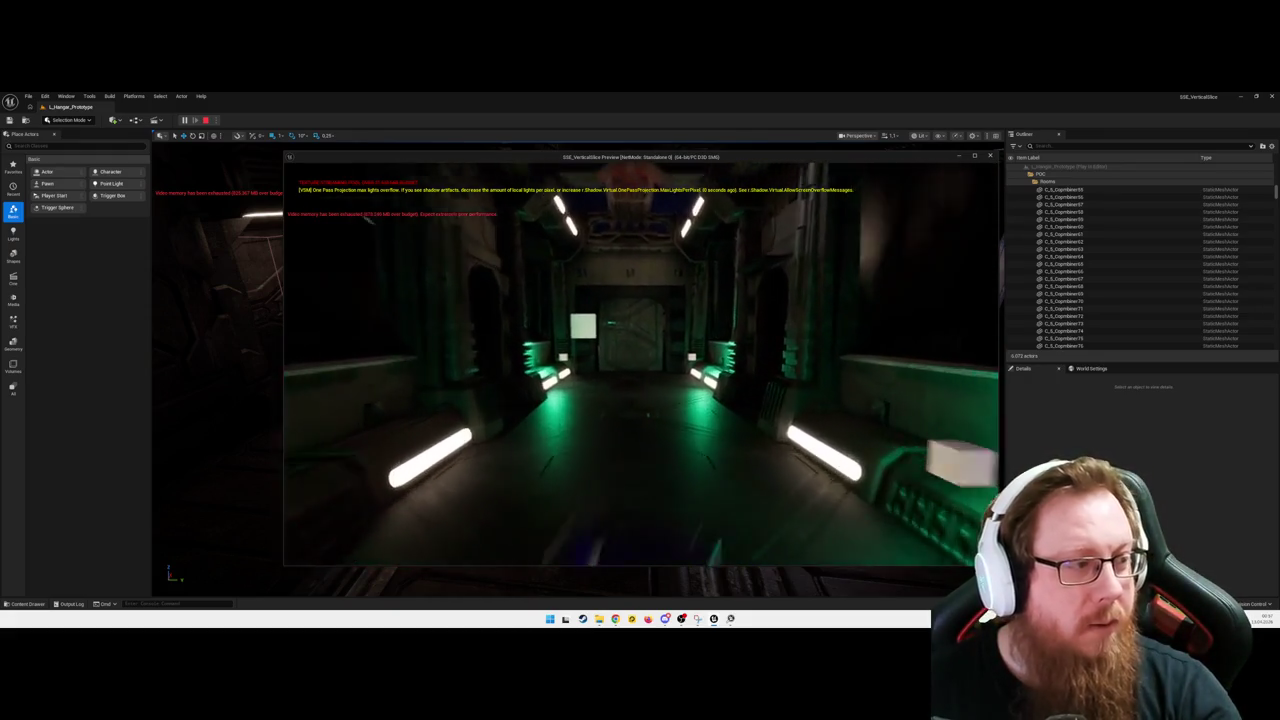
{"action": "key", "text": "w"}
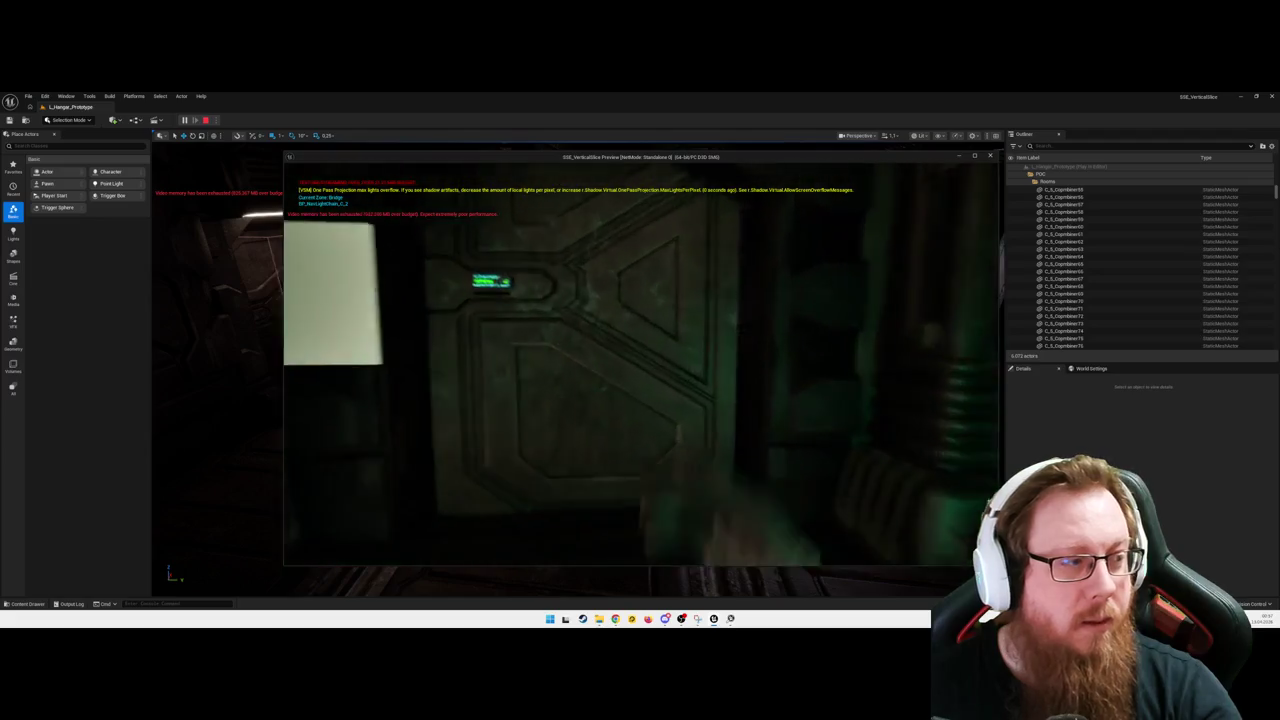
{"action": "key", "text": "w"}
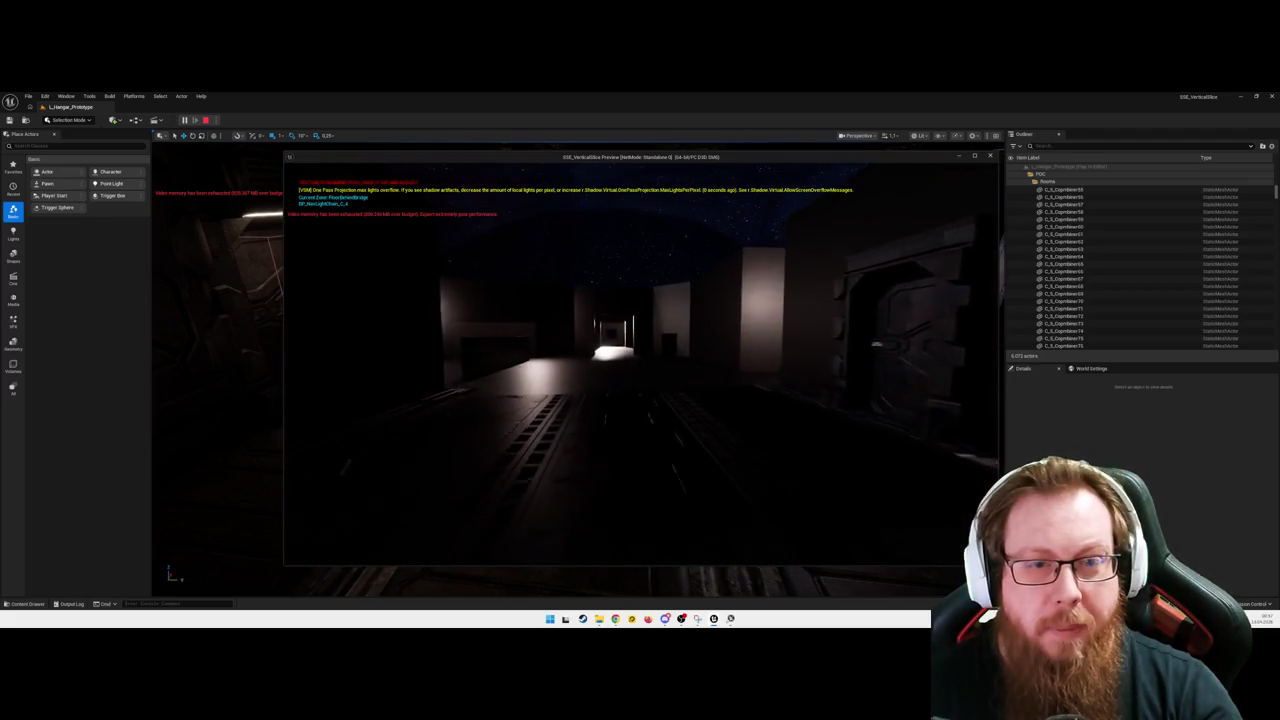
{"action": "key", "text": "w"}
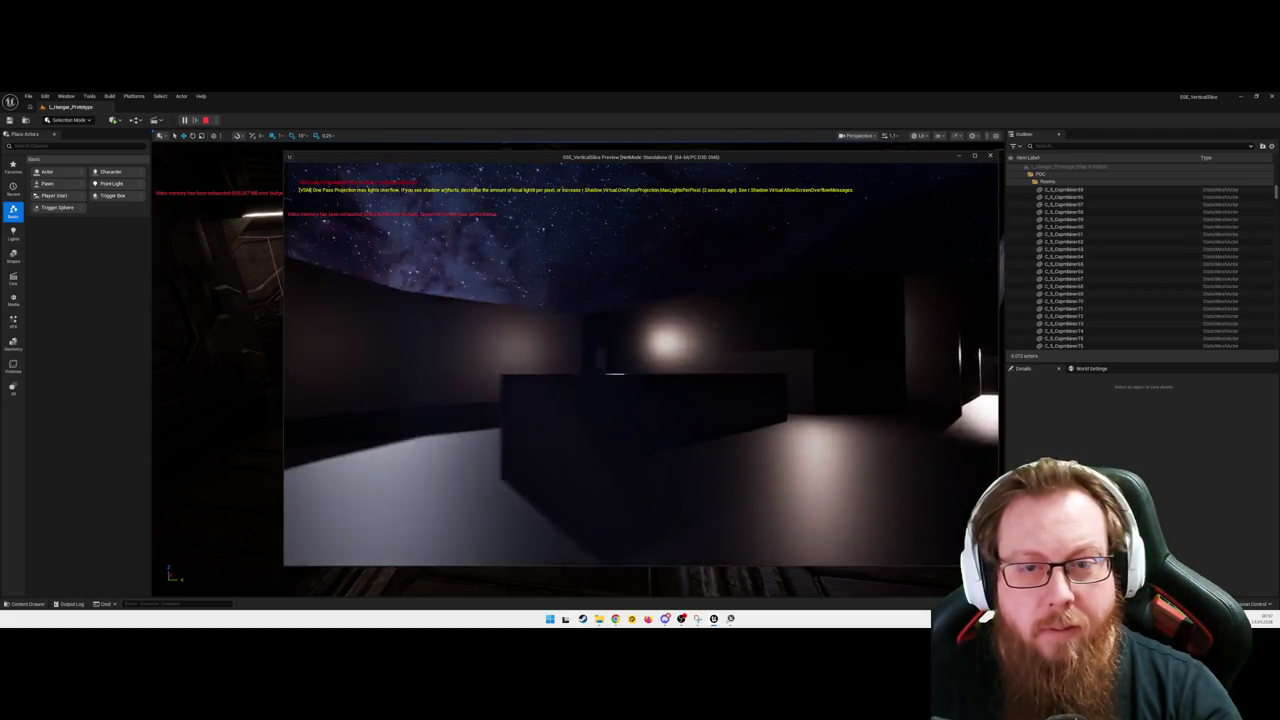
{"action": "key", "text": "w"}
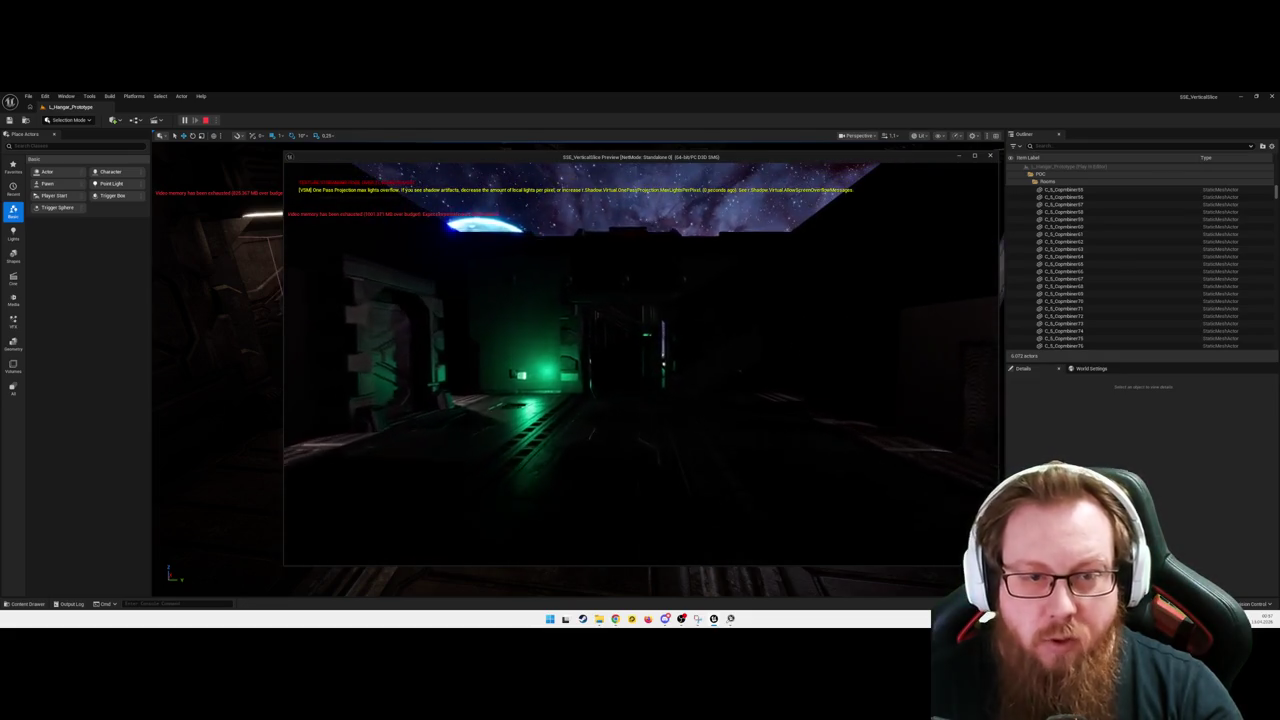
{"action": "key", "text": "w"}
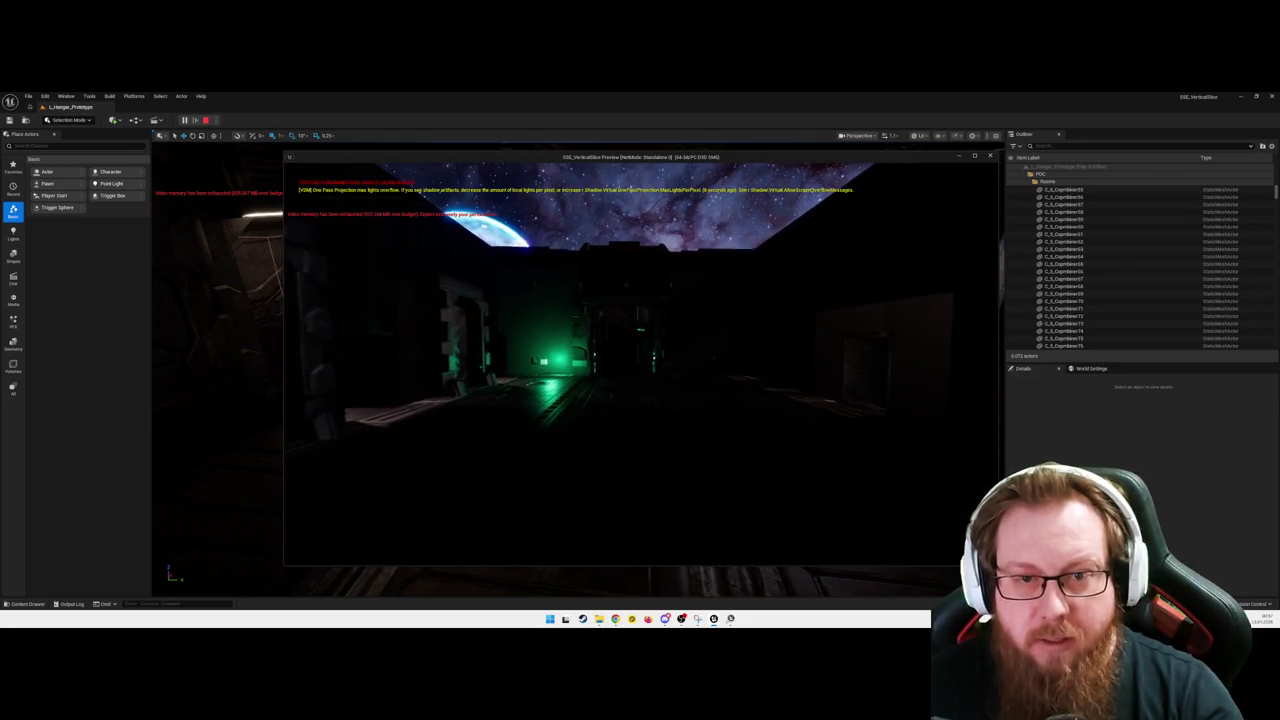
{"action": "key", "text": "w"}
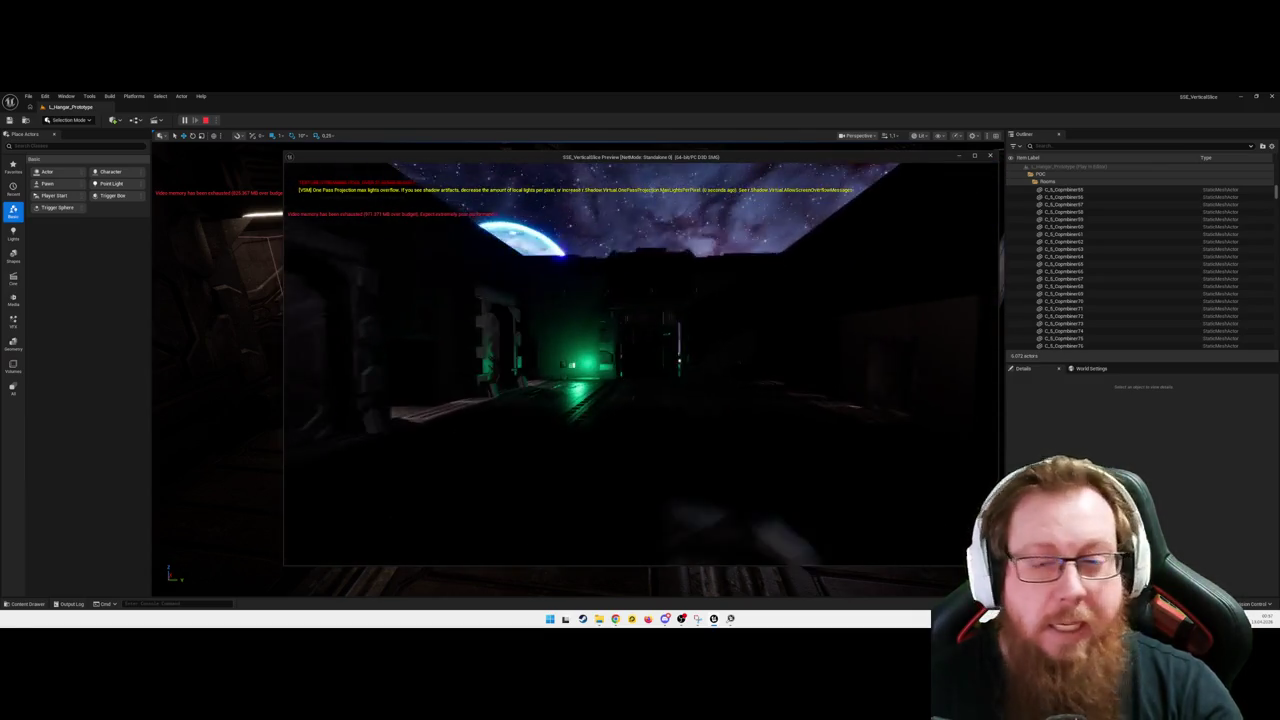
{"action": "key", "text": "Escape"}
{"action": "left_click", "coordinate": [639, 405]}
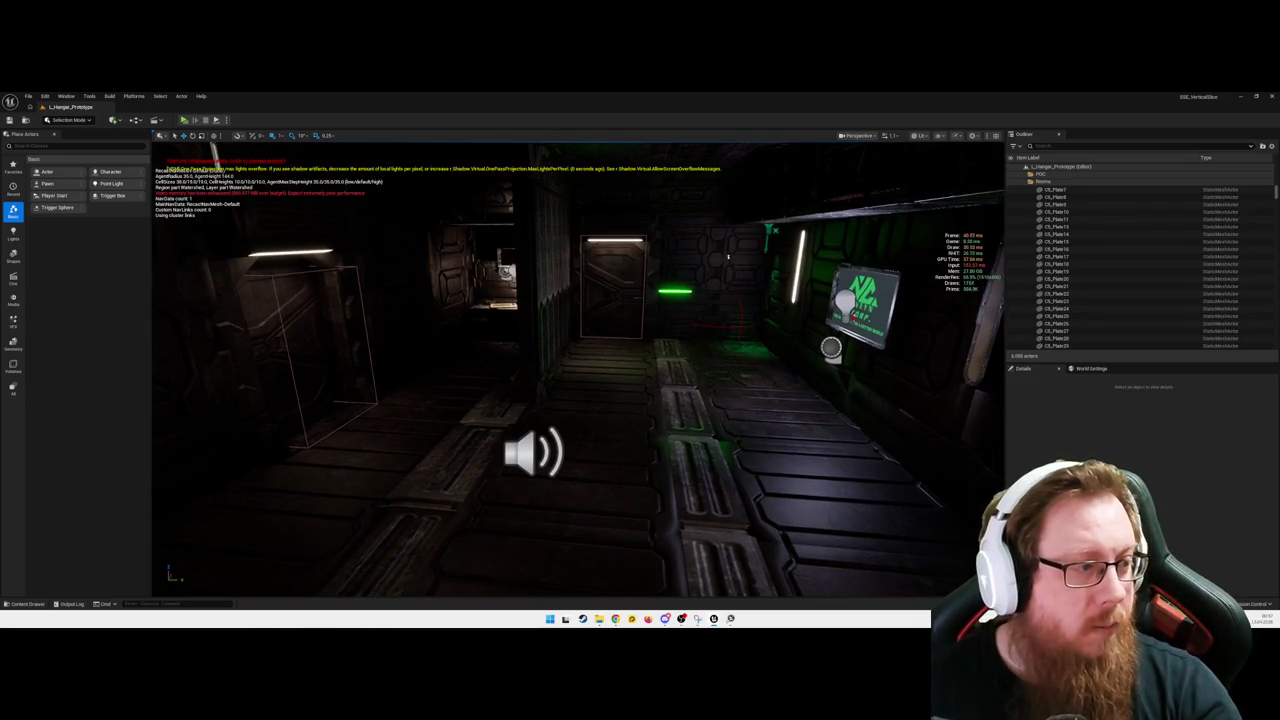
Step: Open Edit > Project Settings on the Engine - Rendering page and focus its search box
{"action": "left_click", "coordinate": [45, 97]}
{"action": "left_click", "coordinate": [75, 216]}
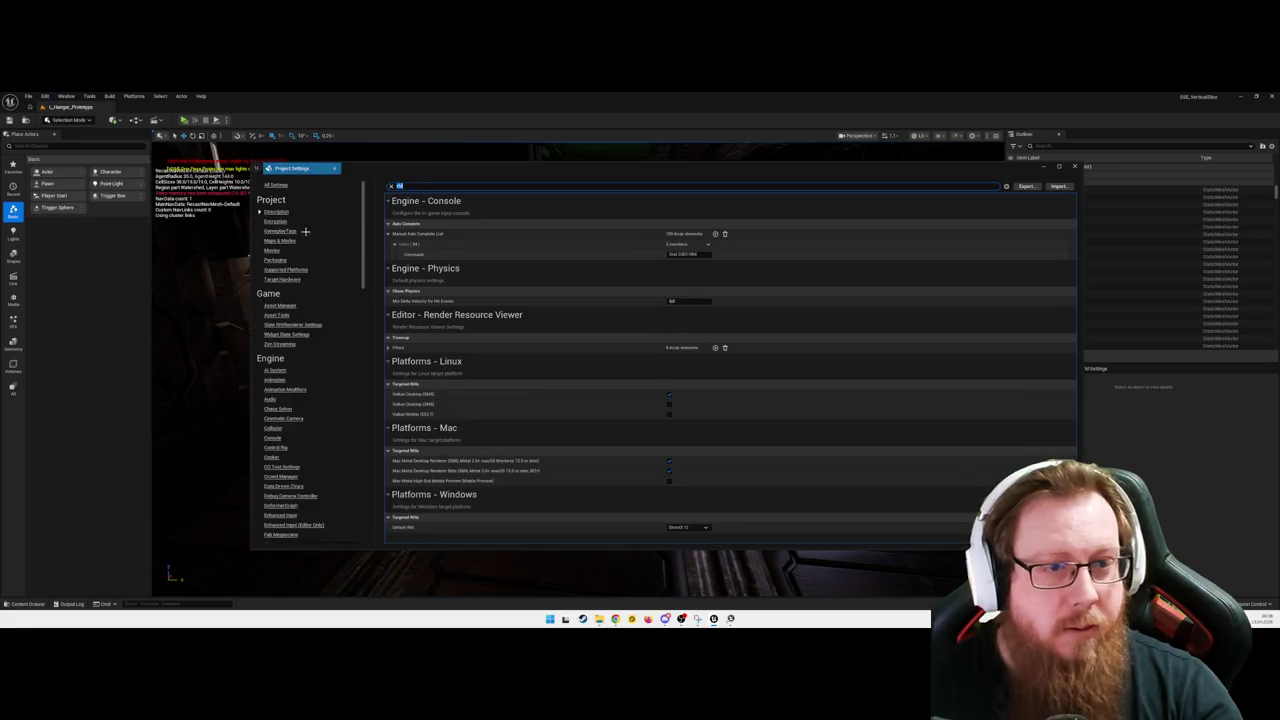
{"action": "scroll", "coordinate": [312, 345], "scroll_direction": "down", "scroll_amount": 5}
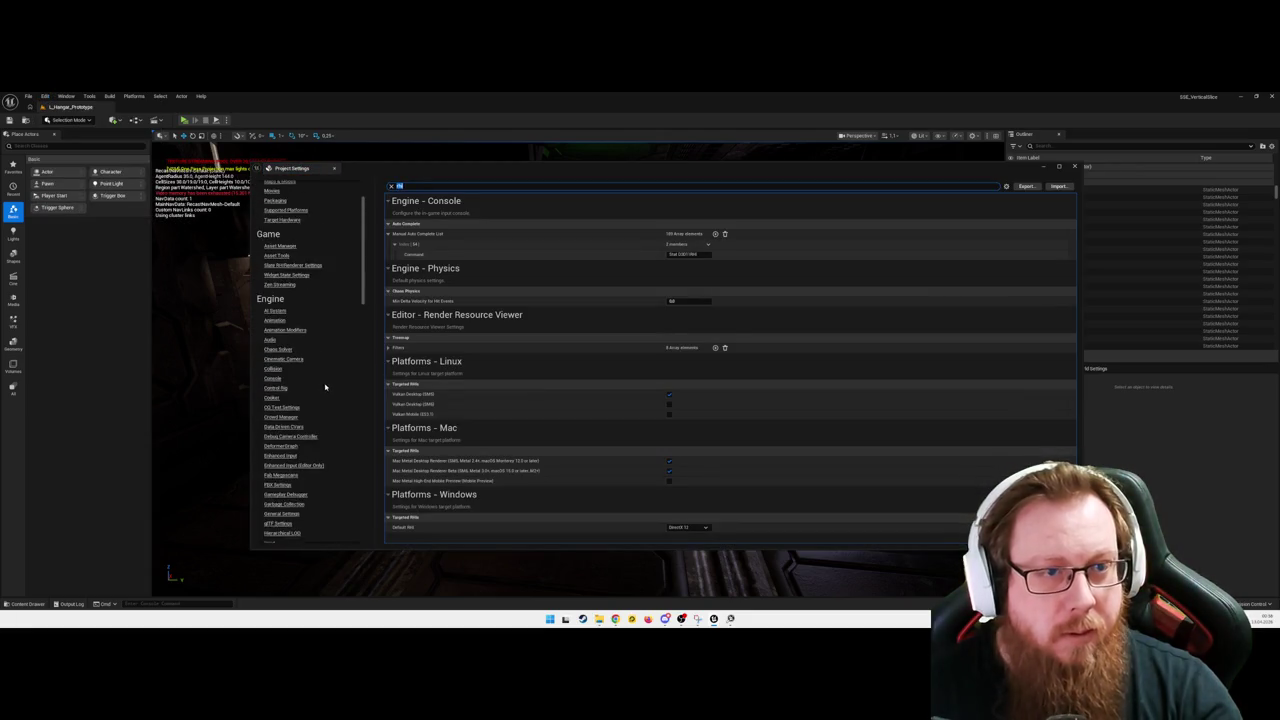
{"action": "scroll", "coordinate": [320, 400], "scroll_direction": "down", "scroll_amount": 15}
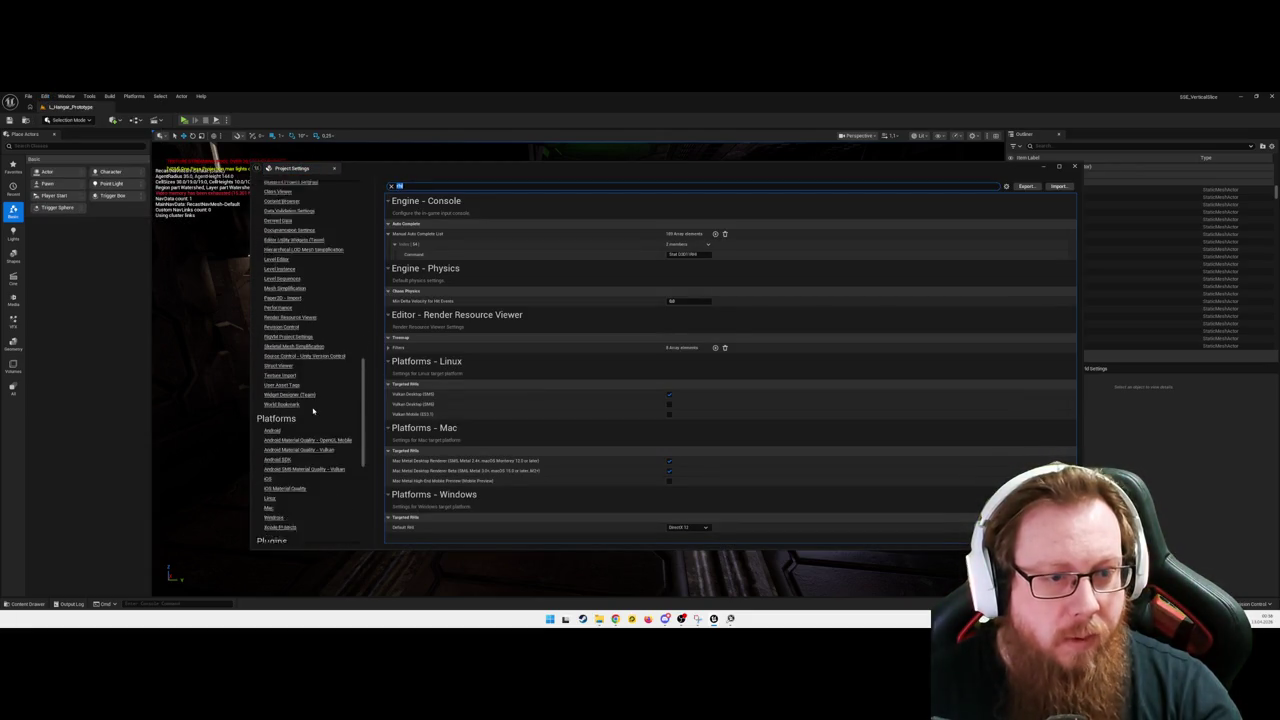
{"action": "scroll", "coordinate": [314, 412], "scroll_direction": "down", "scroll_amount": 6}
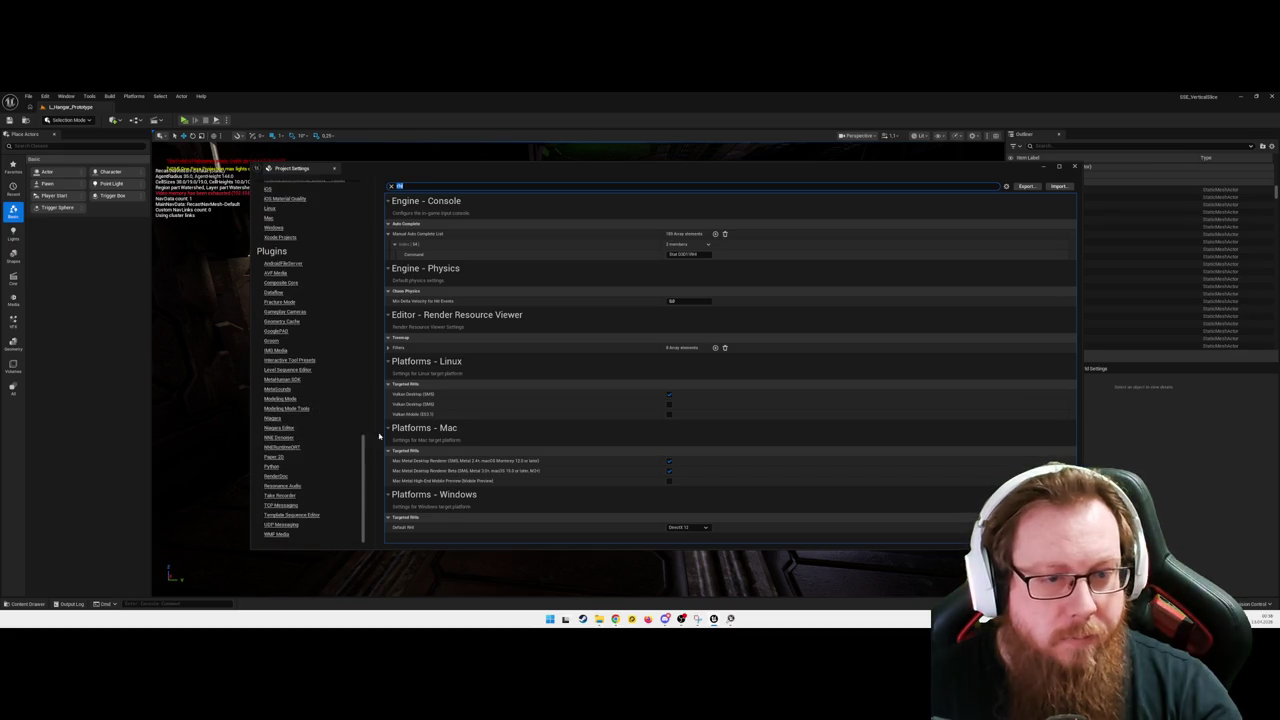
{"action": "mouse_move", "coordinate": [363, 449]}
{"action": "left_mouse_down"}
{"action": "mouse_move", "coordinate": [363, 184]}
{"action": "mouse_move", "coordinate": [375, 287]}
{"action": "left_mouse_up"}
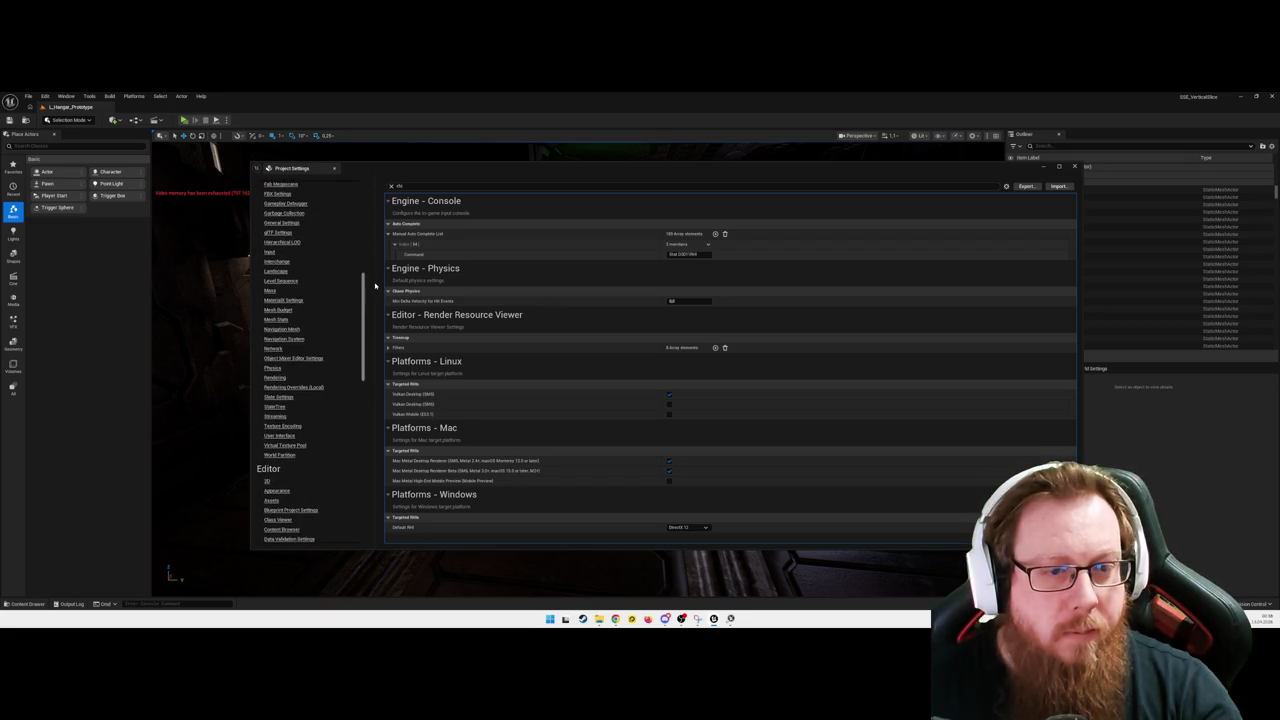
{"action": "left_click", "coordinate": [275, 385]}
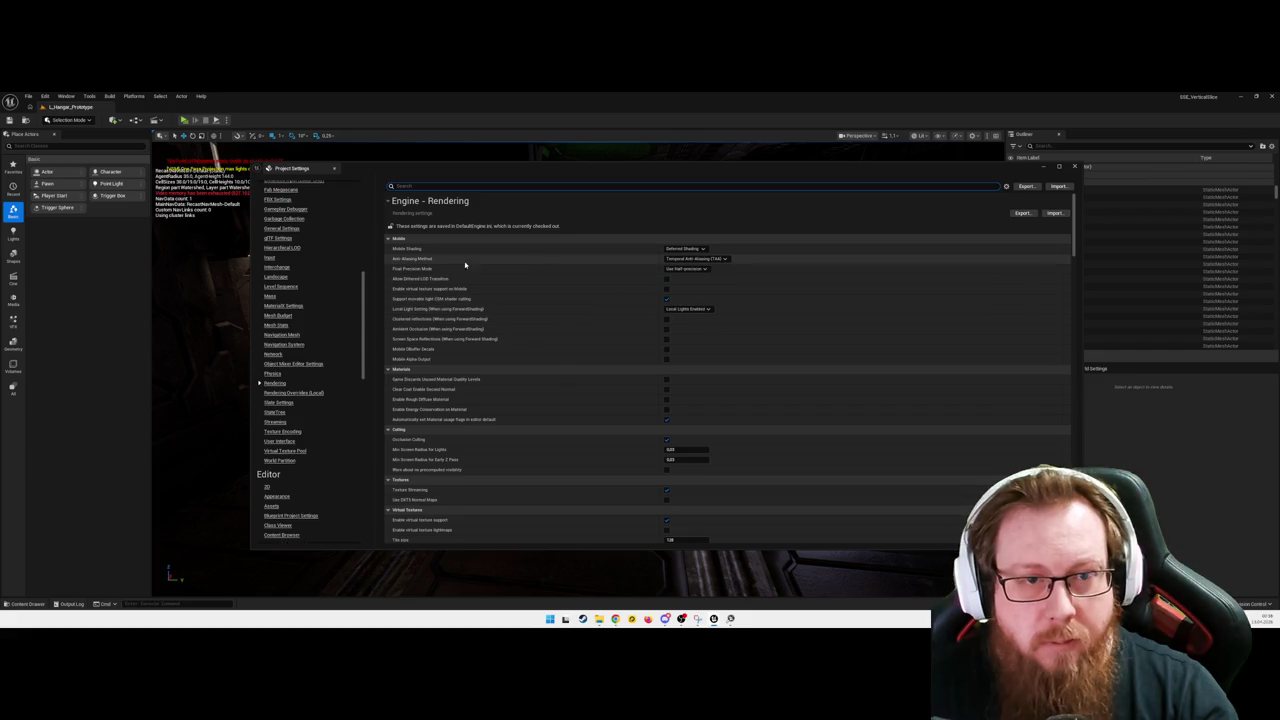
{"action": "left_click", "coordinate": [457, 185]}
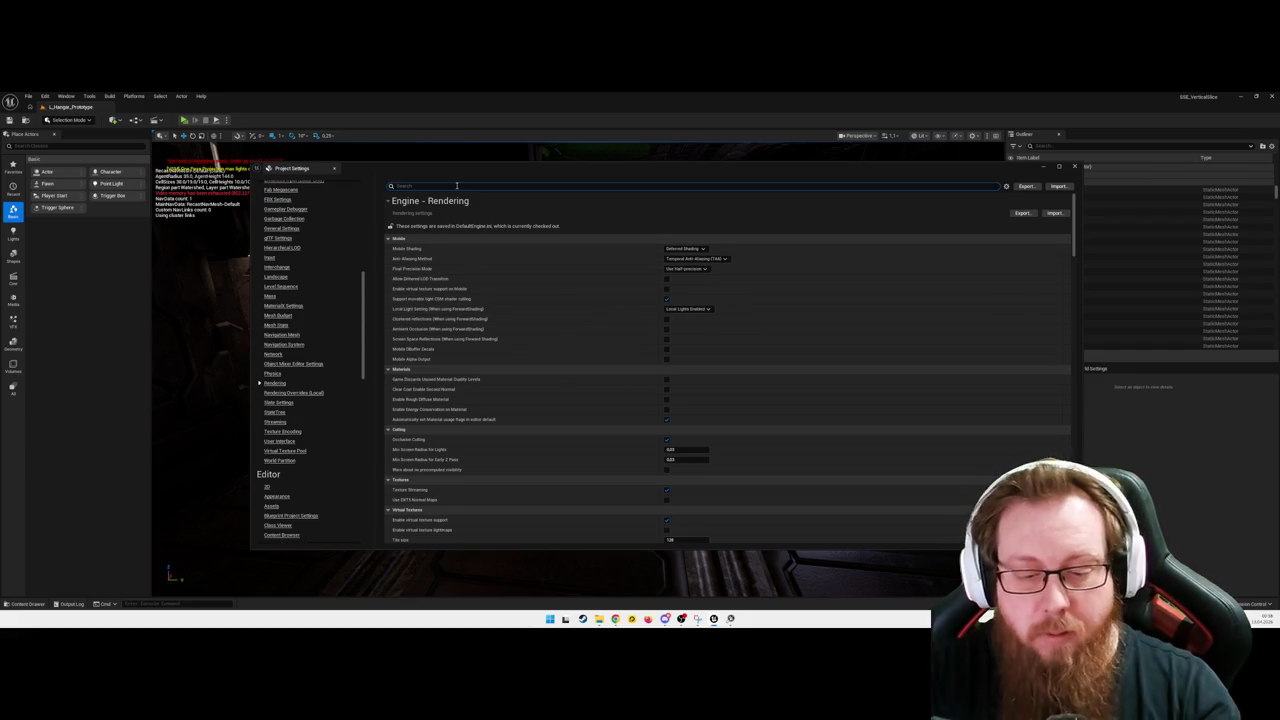
Step: Search the settings and change Shadow Map Method from Virtual Shadow Maps to Shadow Maps
{"action": "type", "text": "shrtu"}
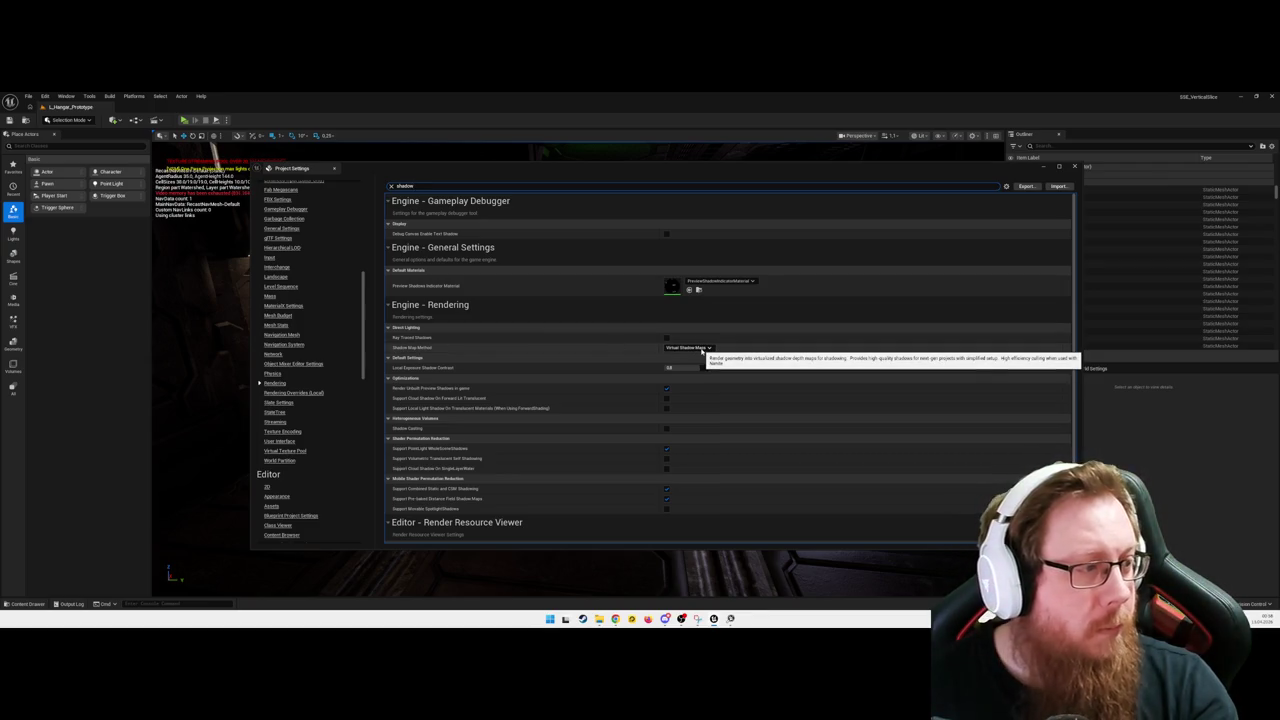
{"action": "left_click", "coordinate": [700, 347]}
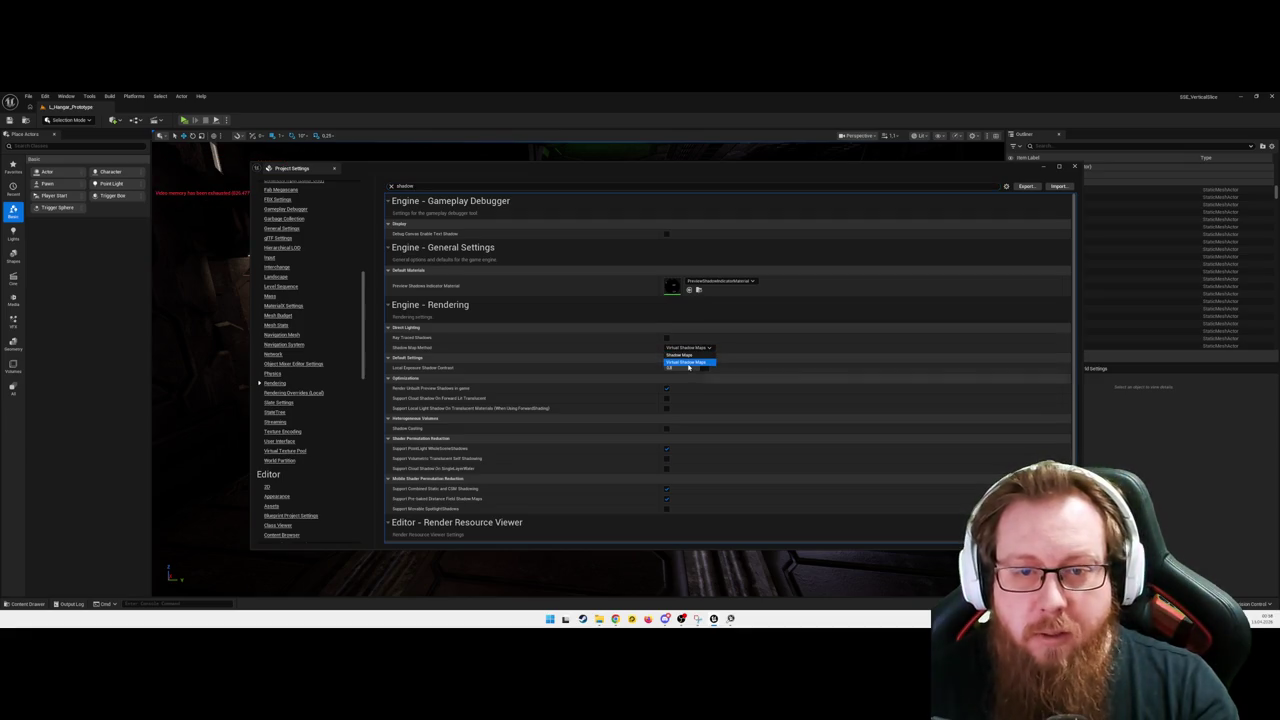
{"action": "left_click", "coordinate": [690, 363]}
{"action": "left_click", "coordinate": [702, 316]}
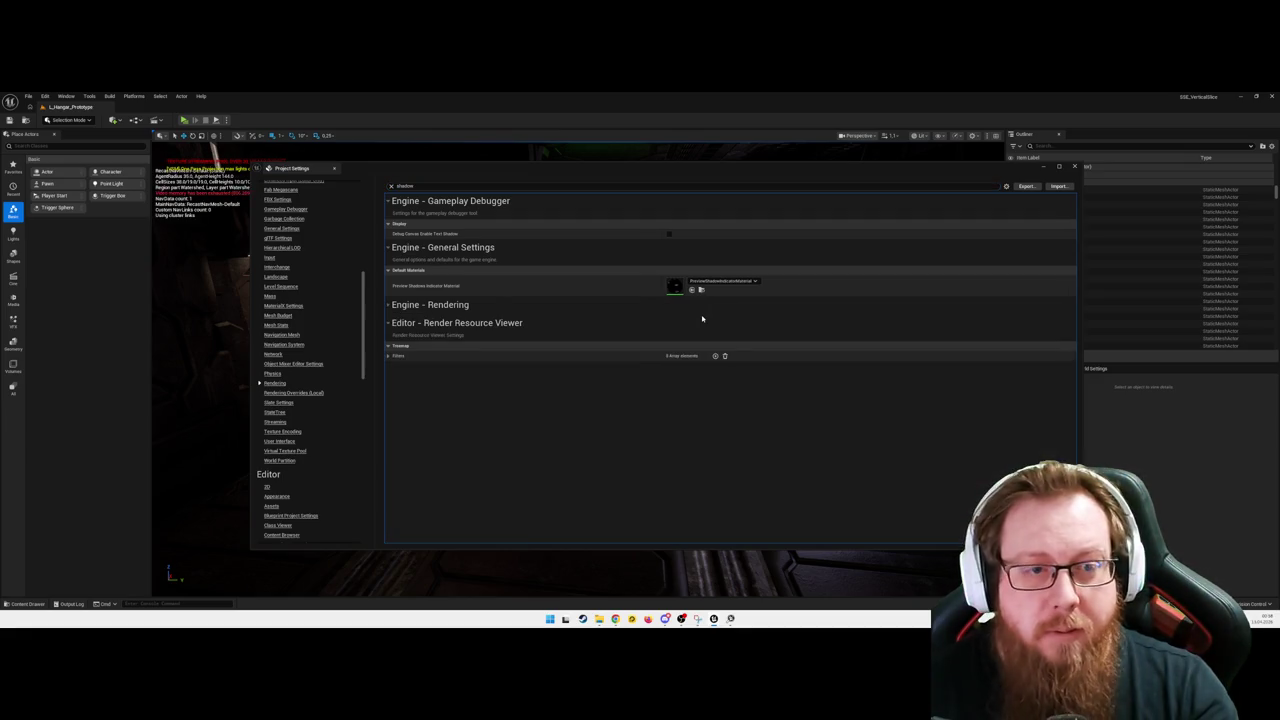
{"action": "left_click", "coordinate": [446, 312]}
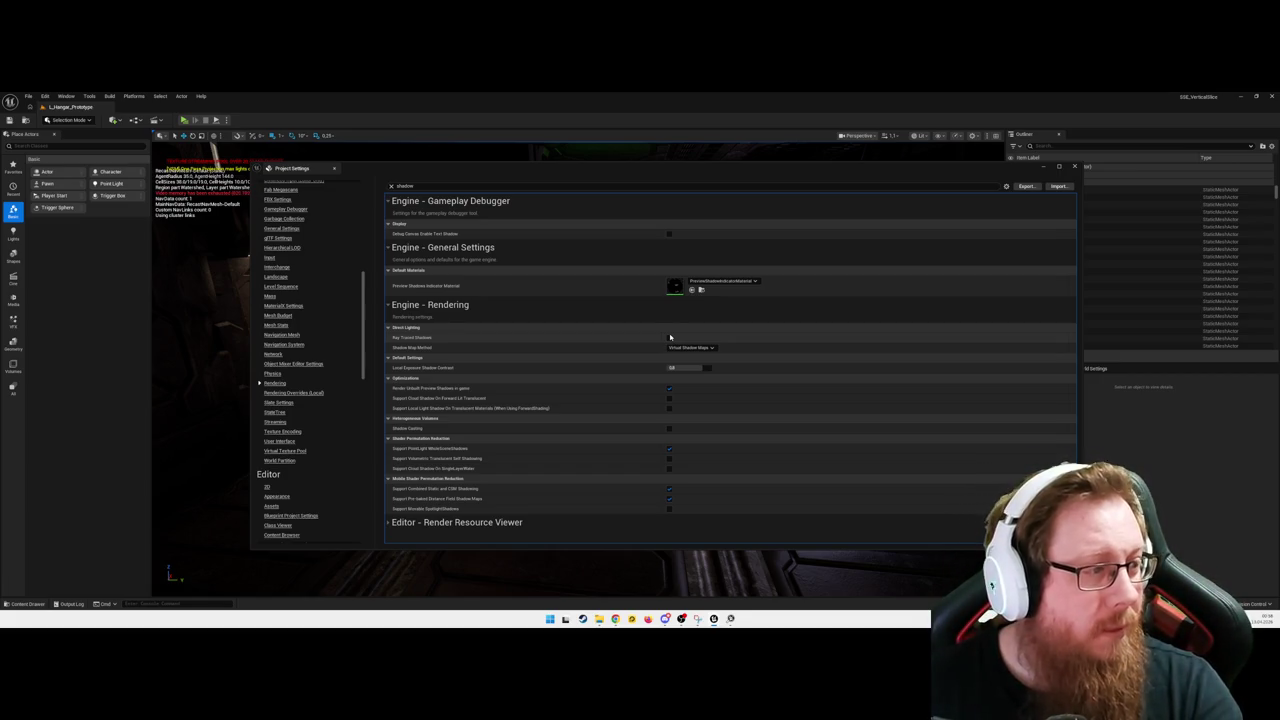
{"action": "left_click", "coordinate": [690, 347]}
{"action": "left_click", "coordinate": [686, 358]}
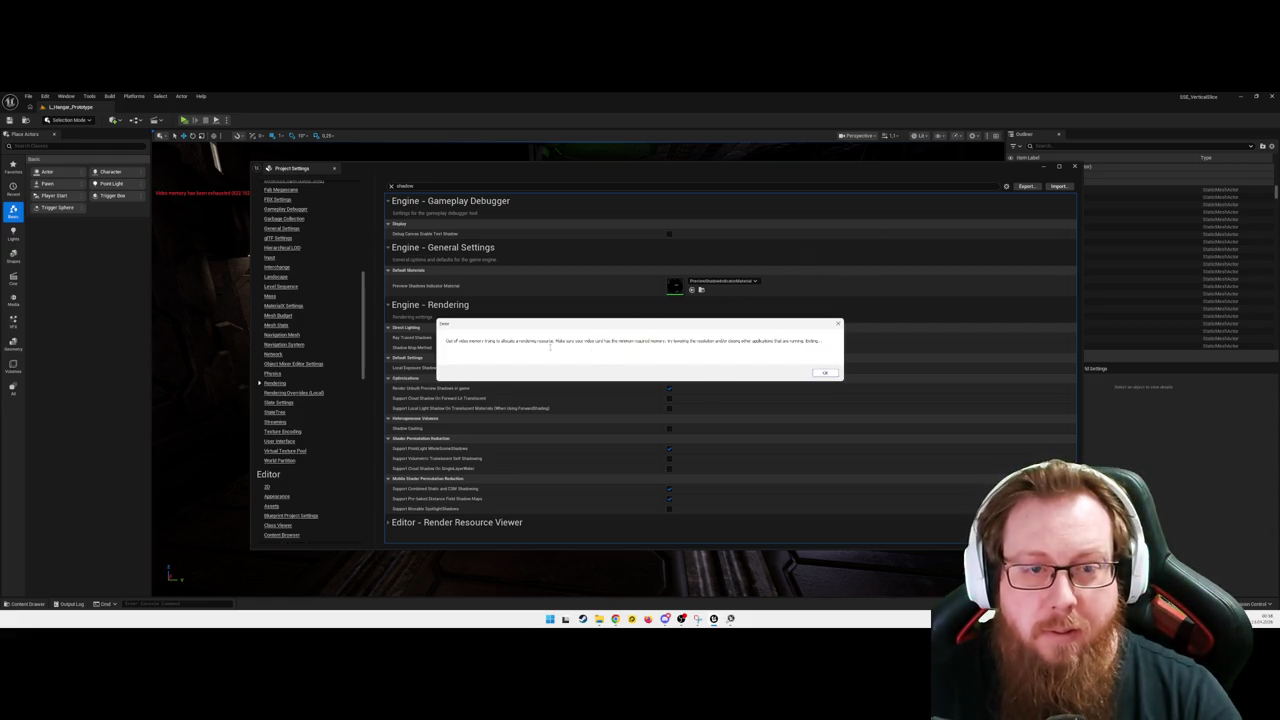
Step: Read the out-of-video-memory error, dismiss it, then send the crash report and restart
{"action": "mouse_move", "coordinate": [570, 341]}
{"action": "left_mouse_down"}
{"action": "mouse_move", "coordinate": [448, 341]}
{"action": "mouse_move", "coordinate": [462, 341]}
{"action": "left_mouse_up"}
{"action": "left_click_drag", "start_coordinate": [560, 341], "coordinate": [816, 344]}
{"action": "left_click_drag", "start_coordinate": [446, 341], "coordinate": [790, 351]}
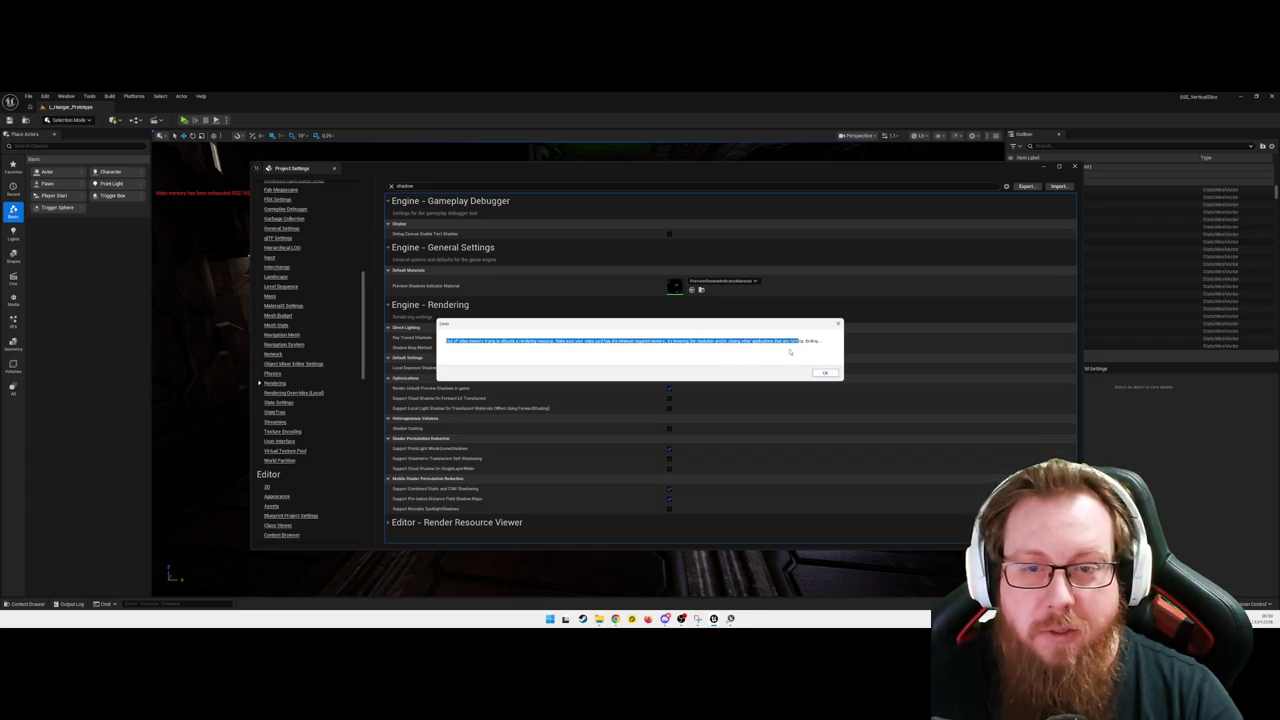
{"action": "left_click", "coordinate": [825, 372]}
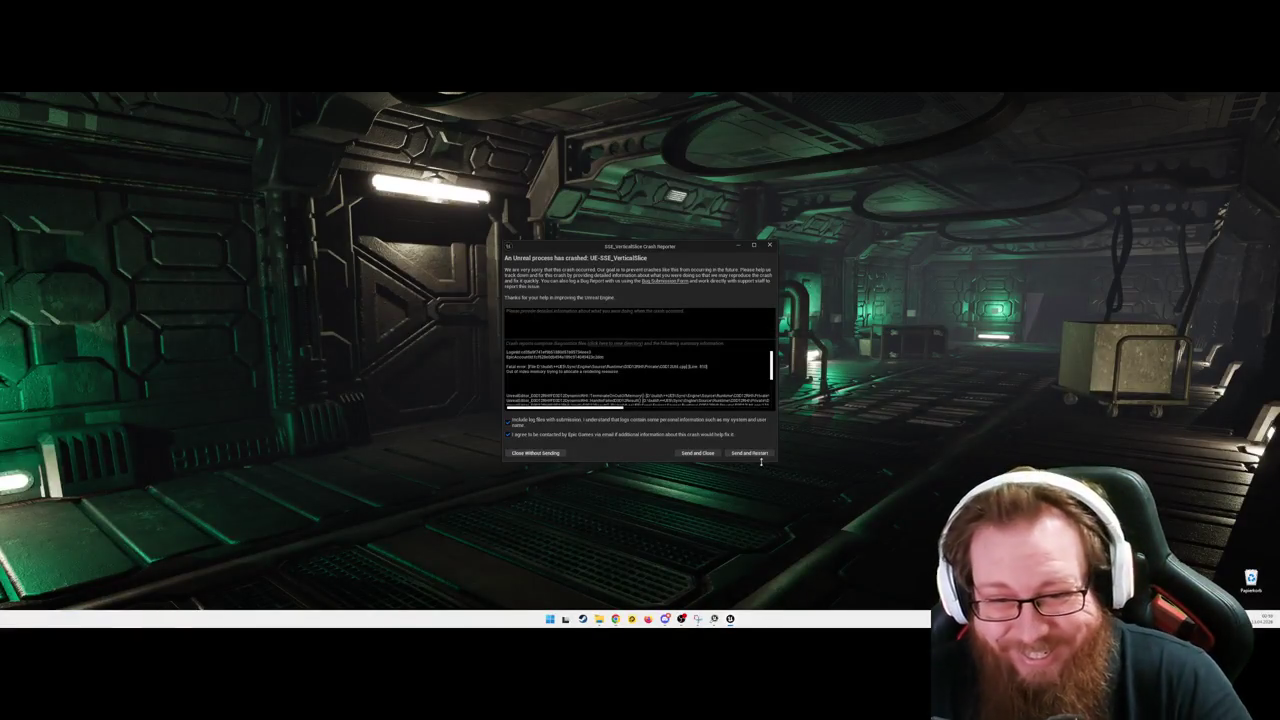
{"action": "left_click", "coordinate": [762, 453]}
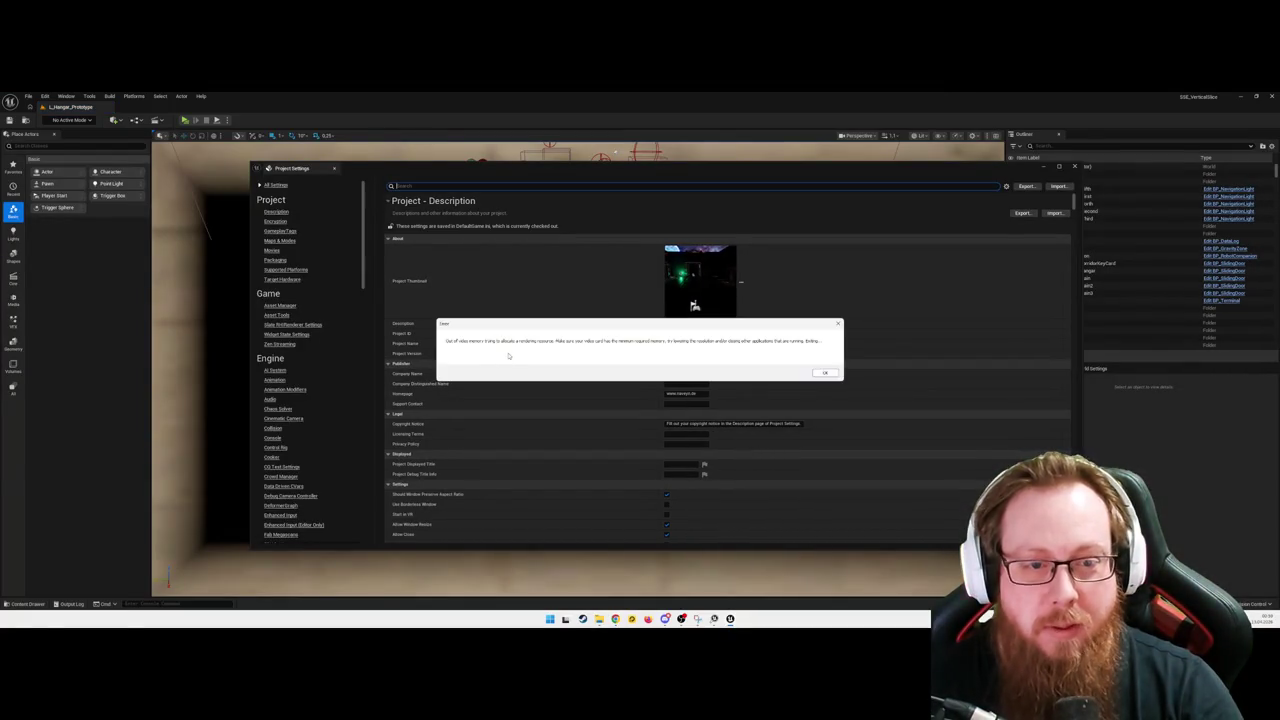
Step: Dismiss the repeated out-of-video-memory errors and send crash reports until the editor relaunches
{"action": "left_click", "coordinate": [826, 373]}
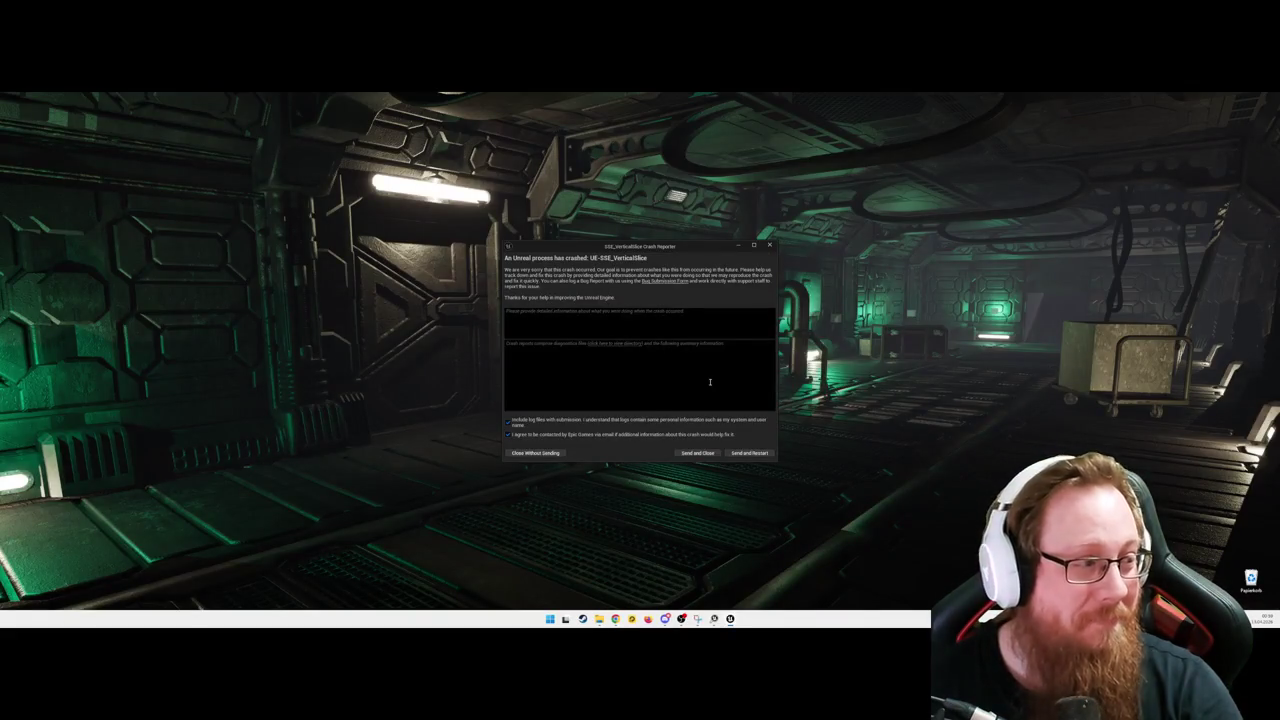
{"action": "left_click", "coordinate": [750, 455]}
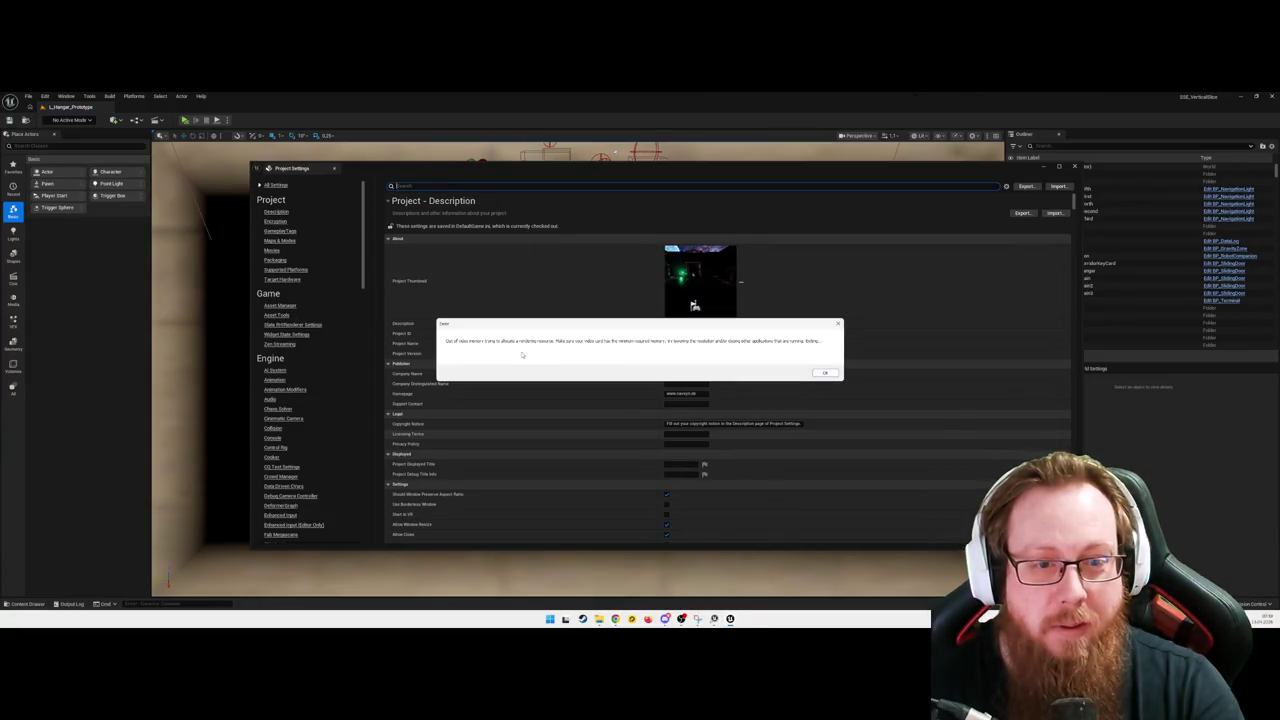
{"action": "left_click", "coordinate": [825, 374]}
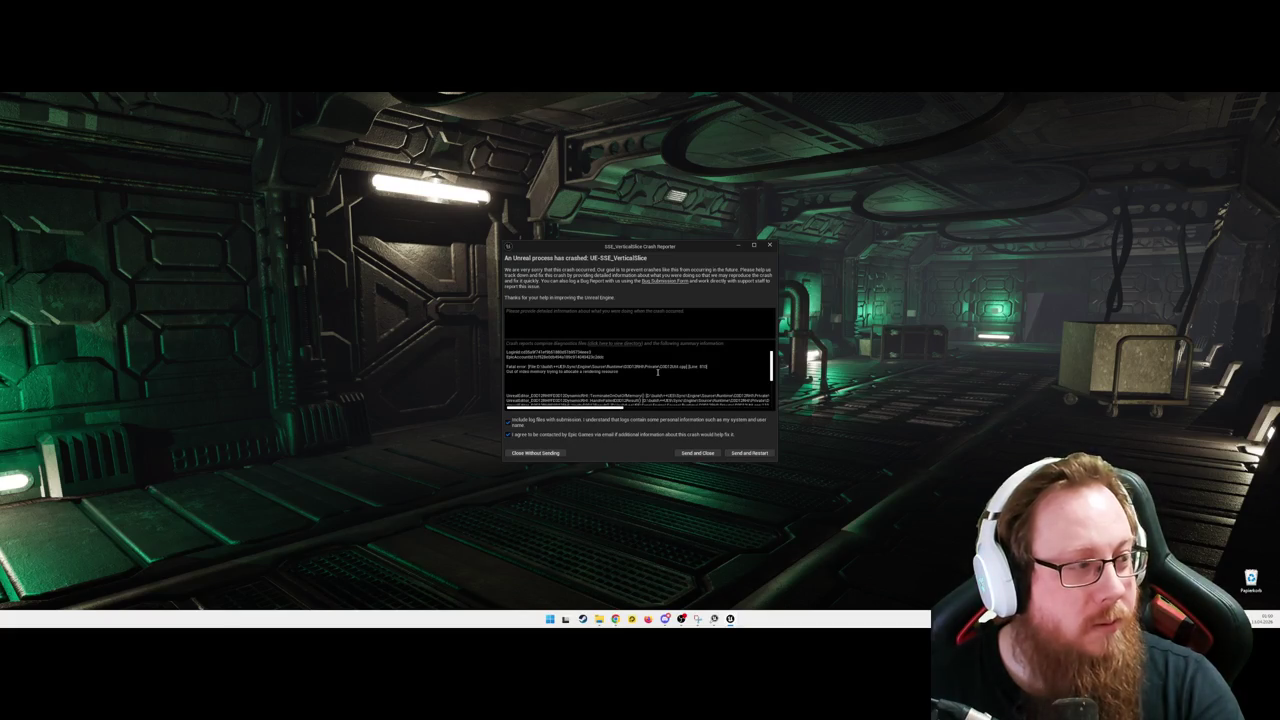
{"action": "left_click", "coordinate": [752, 454]}
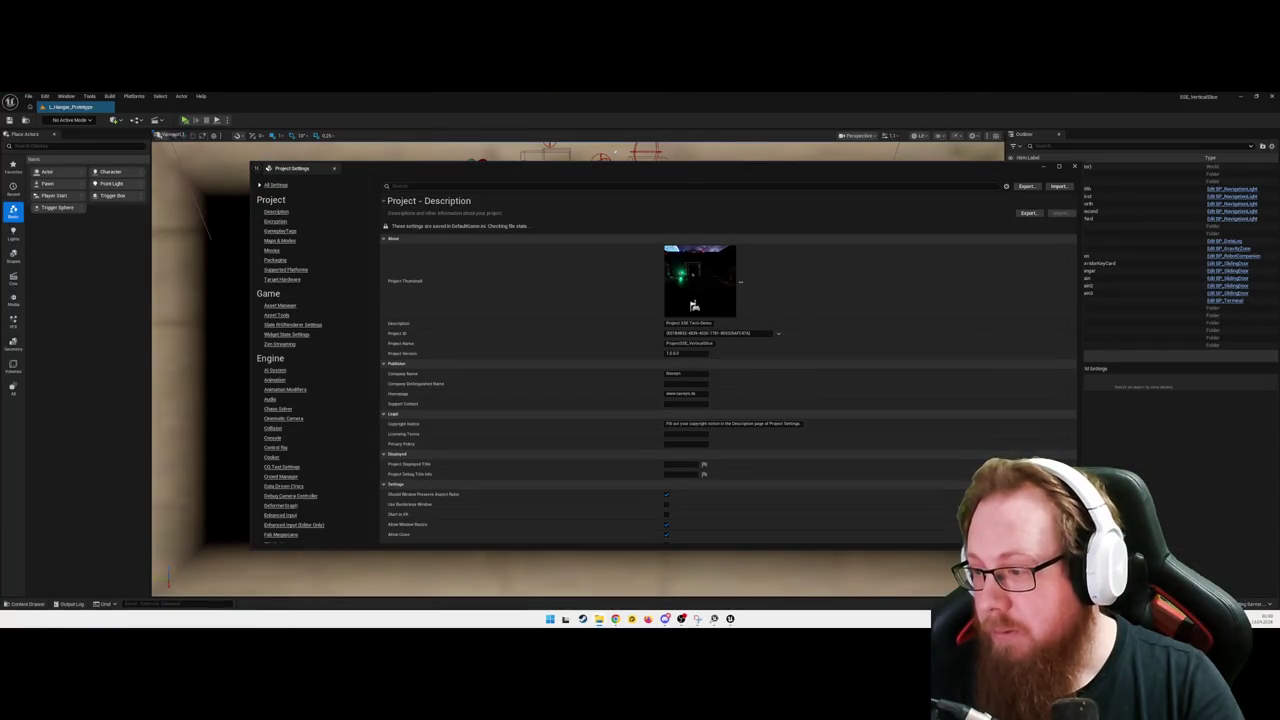
Step: Run git status in the project folder and dismiss the out-of-video-memory error
{"action": "type", "text": "git "}
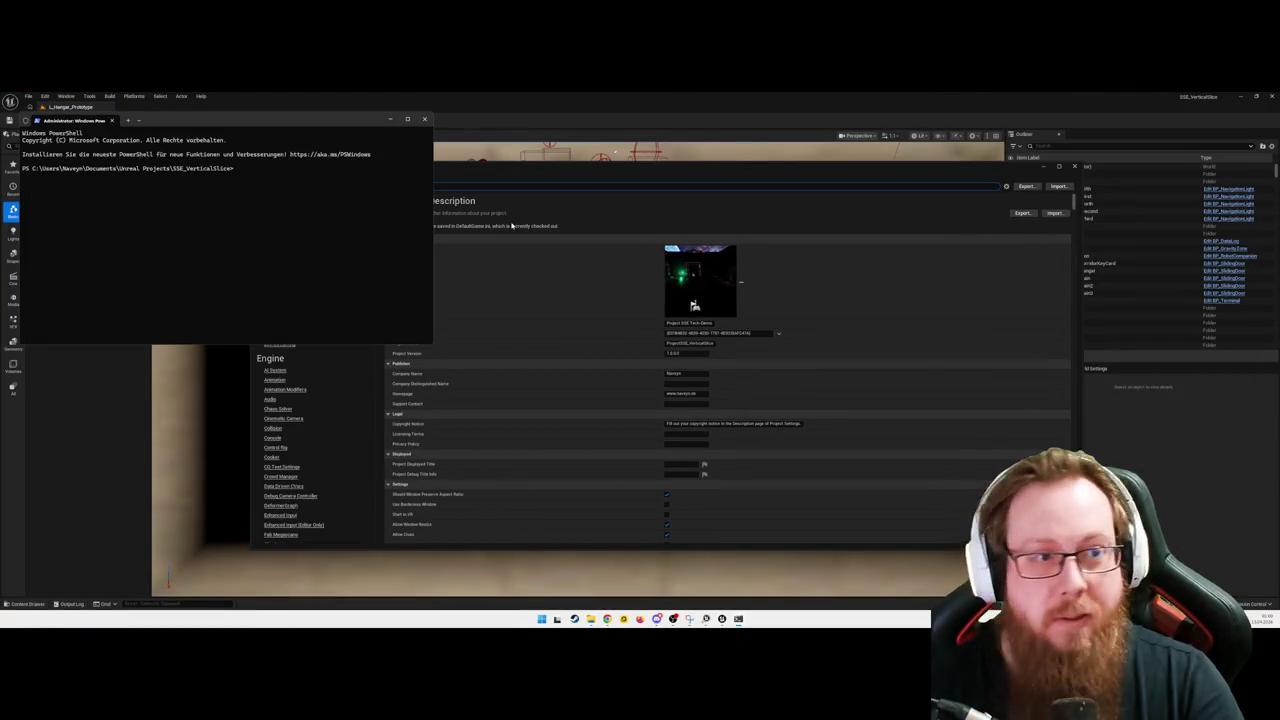
{"action": "type", "text": "status"}
{"action": "key", "text": "Return"}
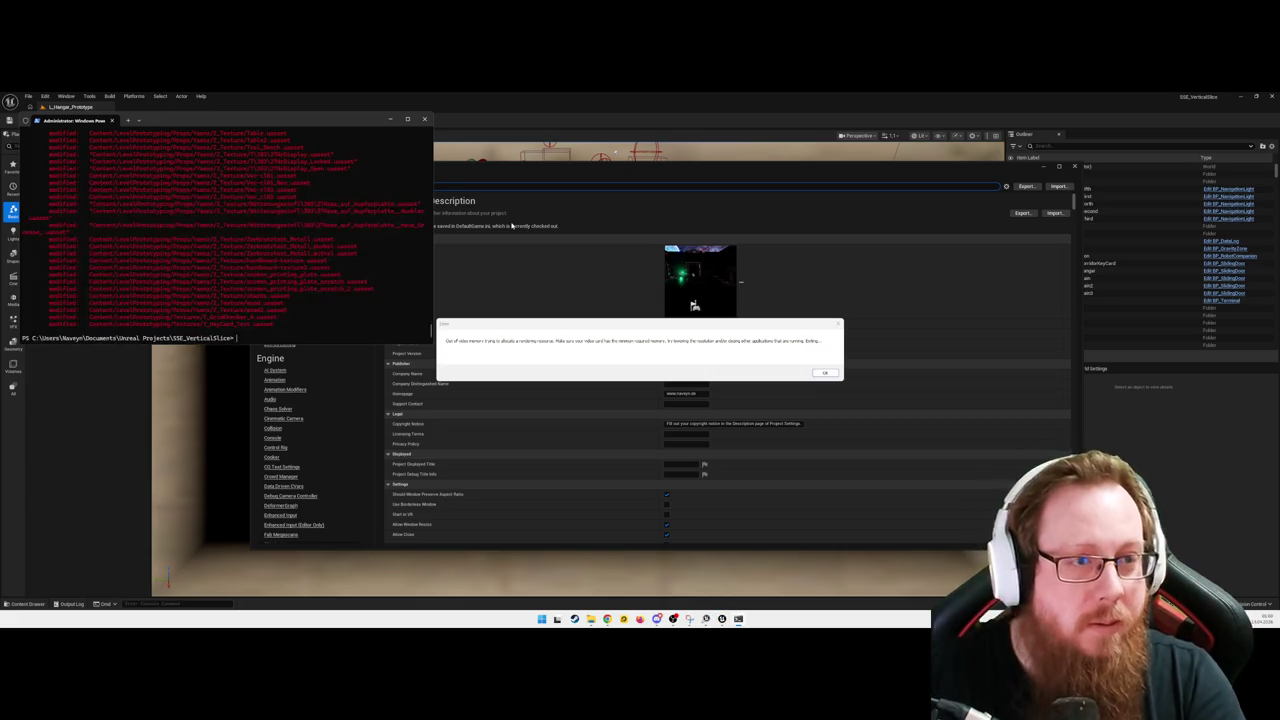
{"action": "left_click_drag", "start_coordinate": [280, 118], "coordinate": [402, 218]}
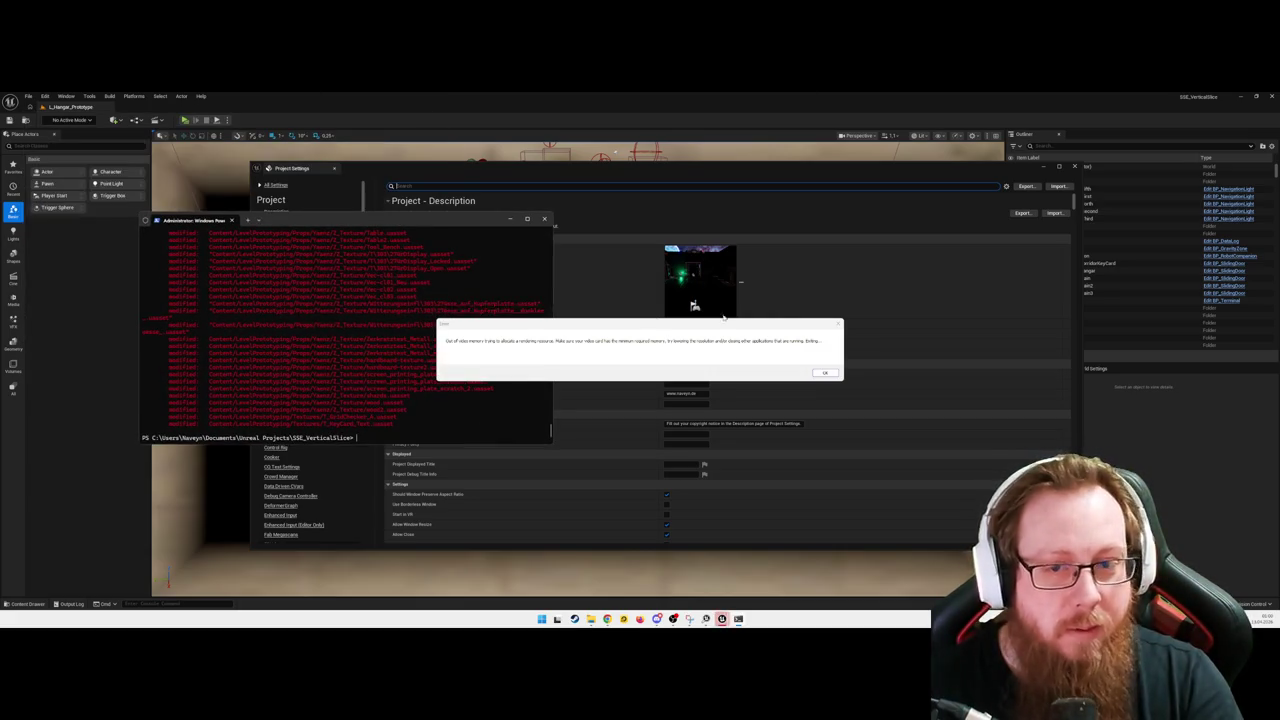
{"action": "left_click", "coordinate": [825, 373]}
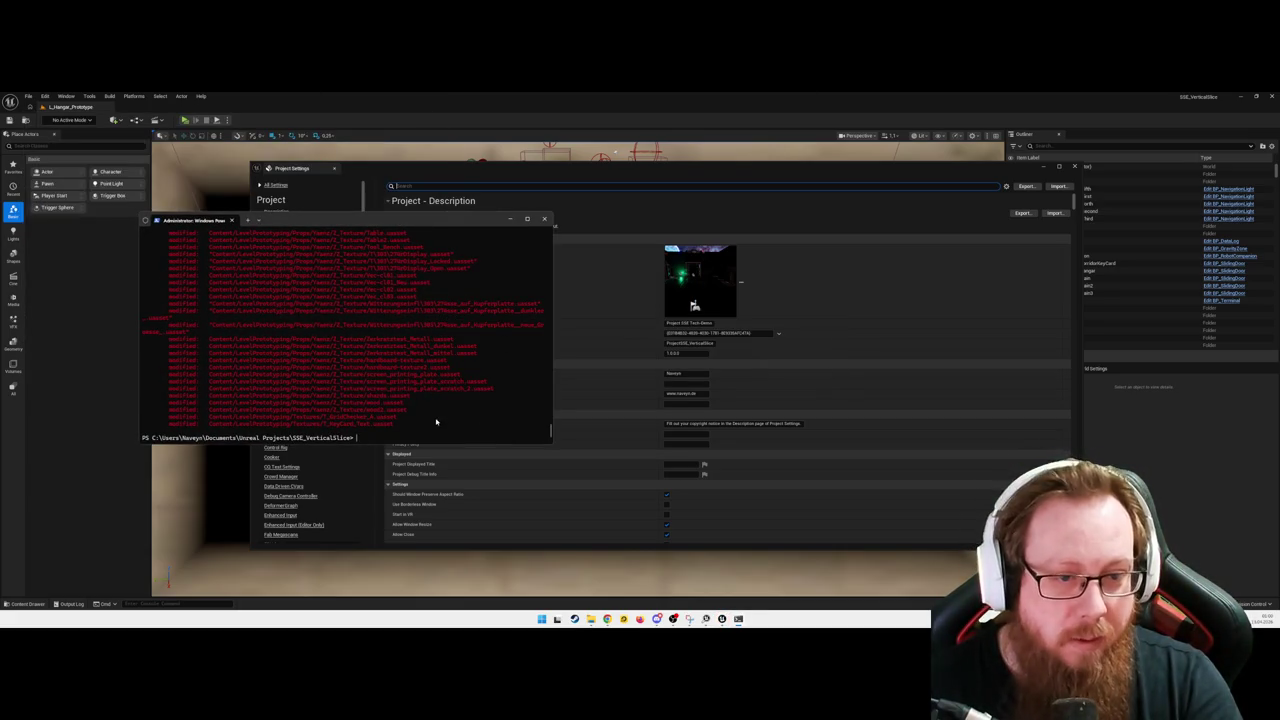
Step: Scroll through the git status output listing the modified project files
{"action": "scroll", "coordinate": [434, 346], "scroll_direction": "up", "scroll_amount": 5}
{"action": "scroll", "coordinate": [428, 408], "scroll_direction": "up", "scroll_amount": 5}
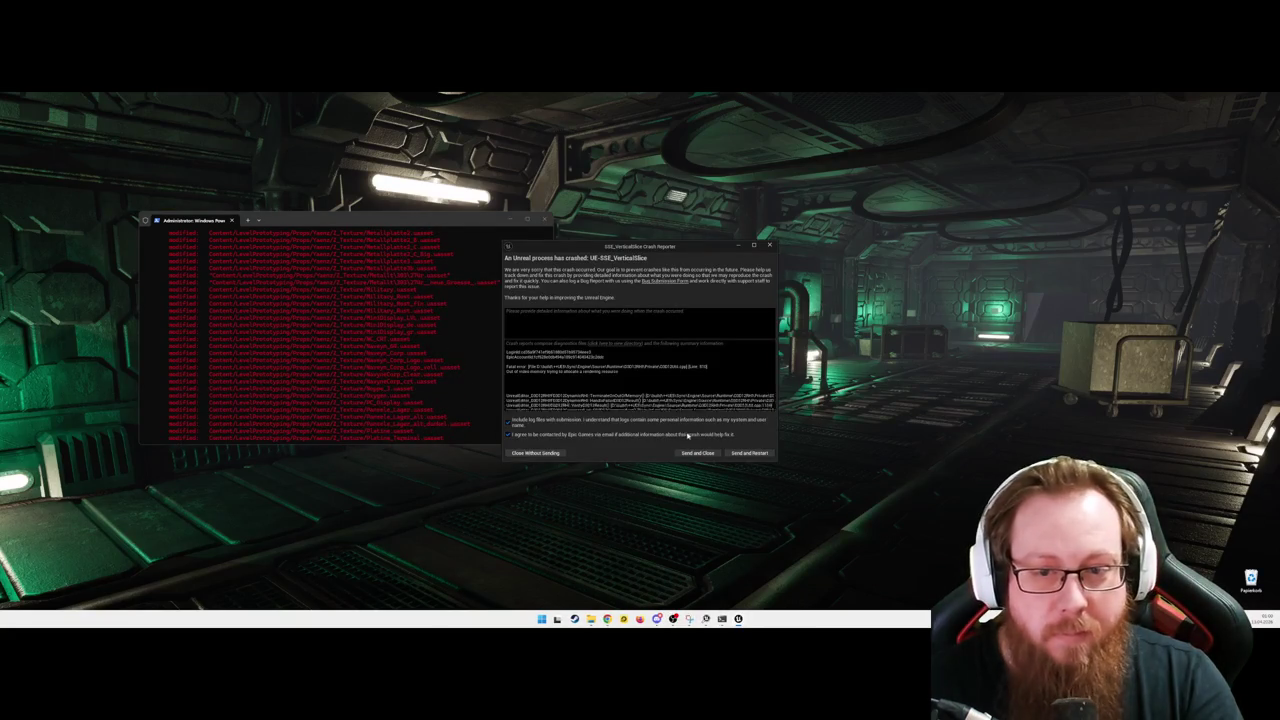
{"action": "scroll", "coordinate": [392, 383], "scroll_direction": "up", "scroll_amount": 5}
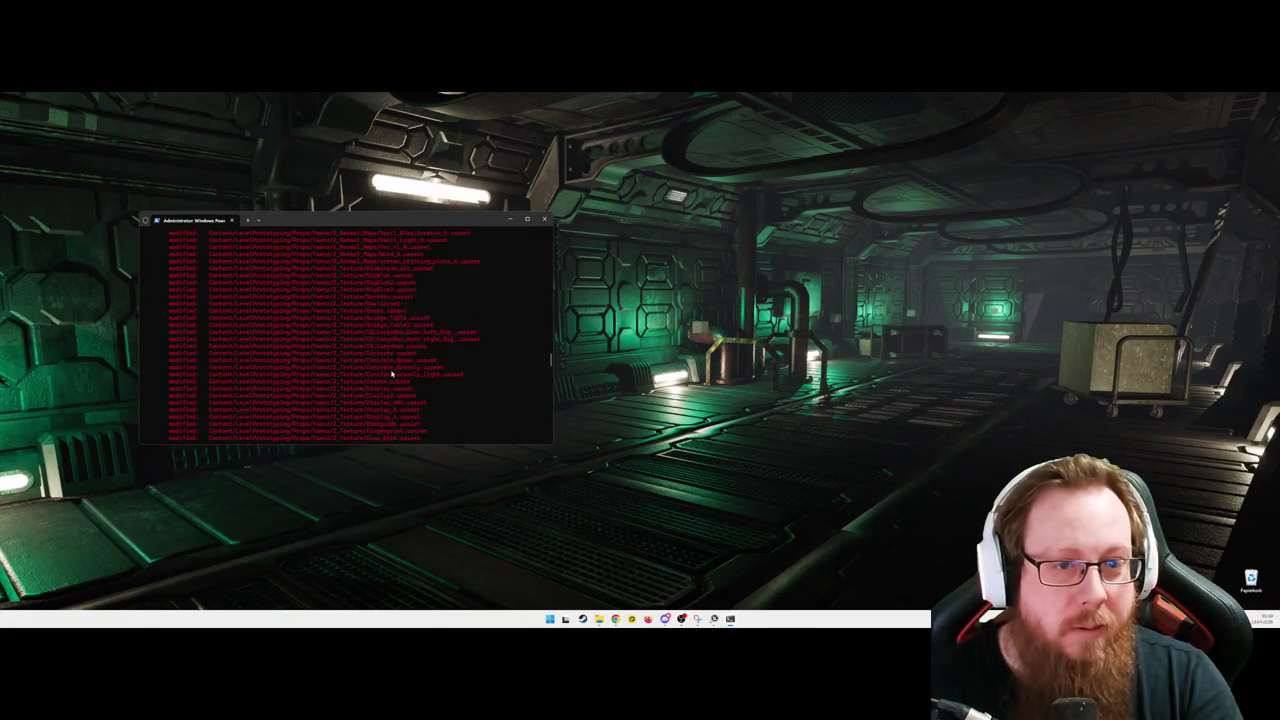
{"action": "scroll", "coordinate": [394, 358], "scroll_direction": "up", "scroll_amount": 10}
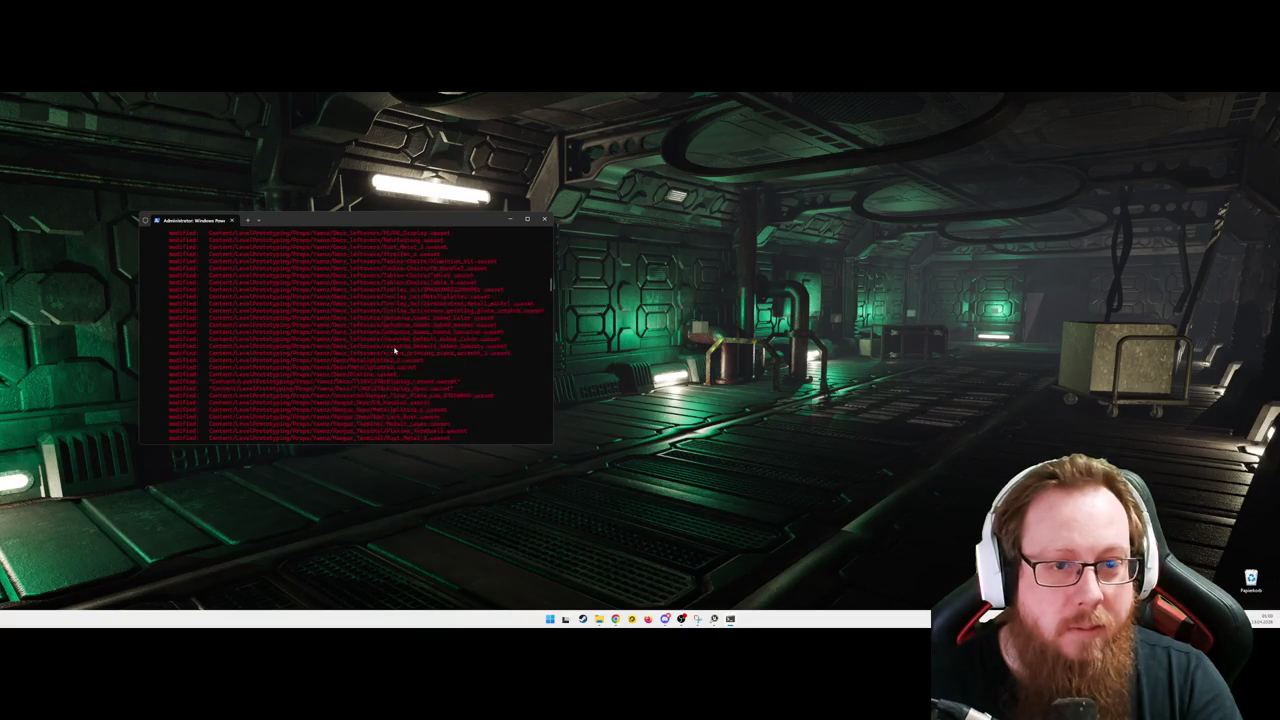
{"action": "scroll", "coordinate": [394, 348], "scroll_direction": "up", "scroll_amount": 5}
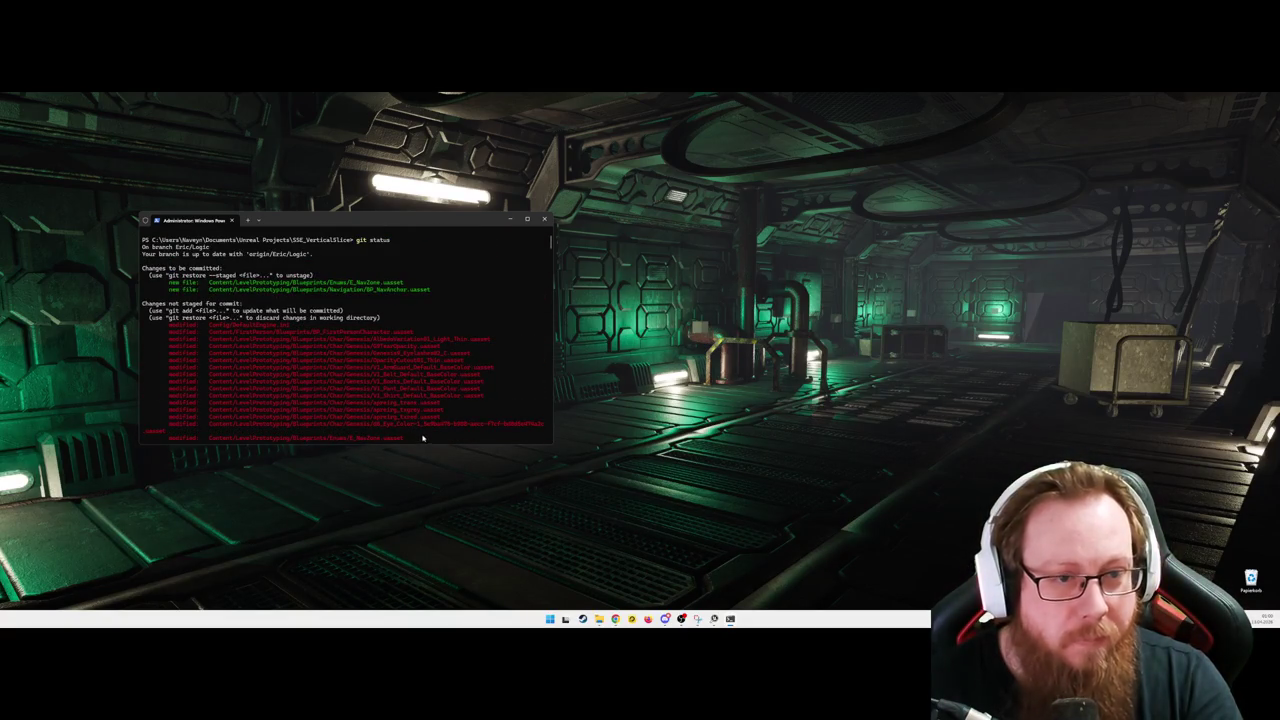
{"action": "scroll", "coordinate": [457, 400], "scroll_direction": "down", "scroll_amount": 15}
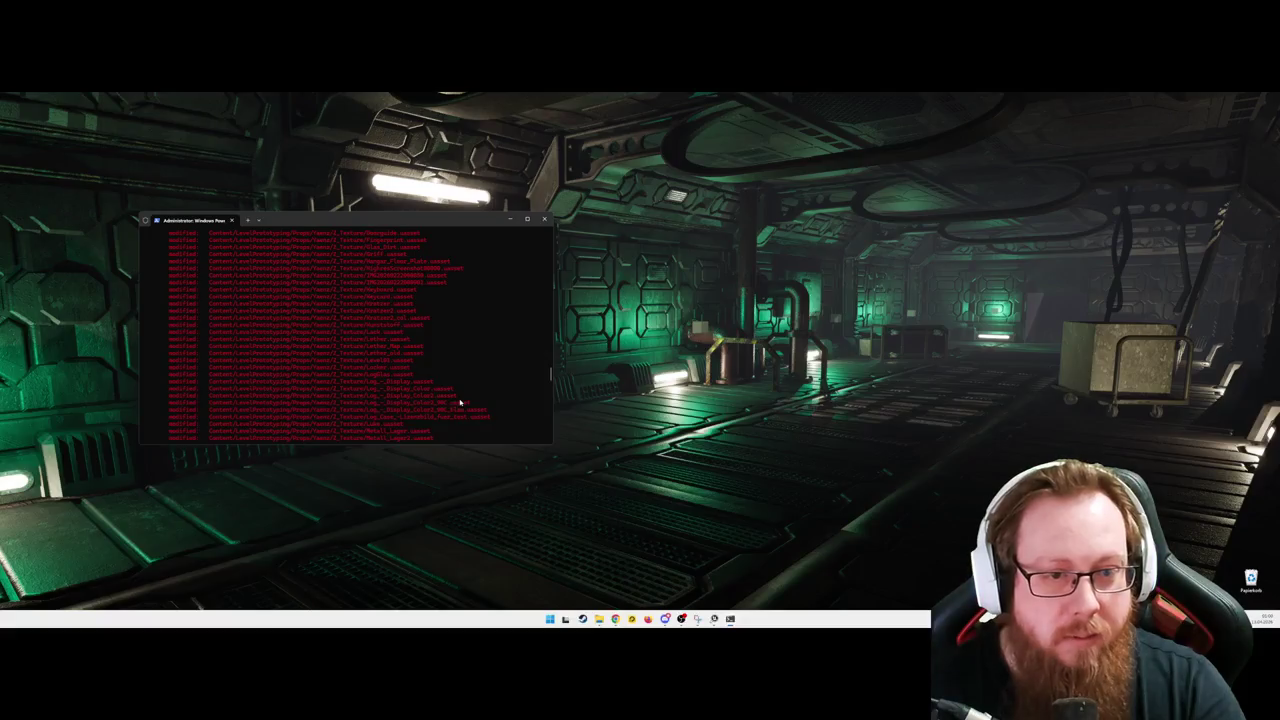
{"action": "scroll", "coordinate": [462, 406], "scroll_direction": "down", "scroll_amount": 10}
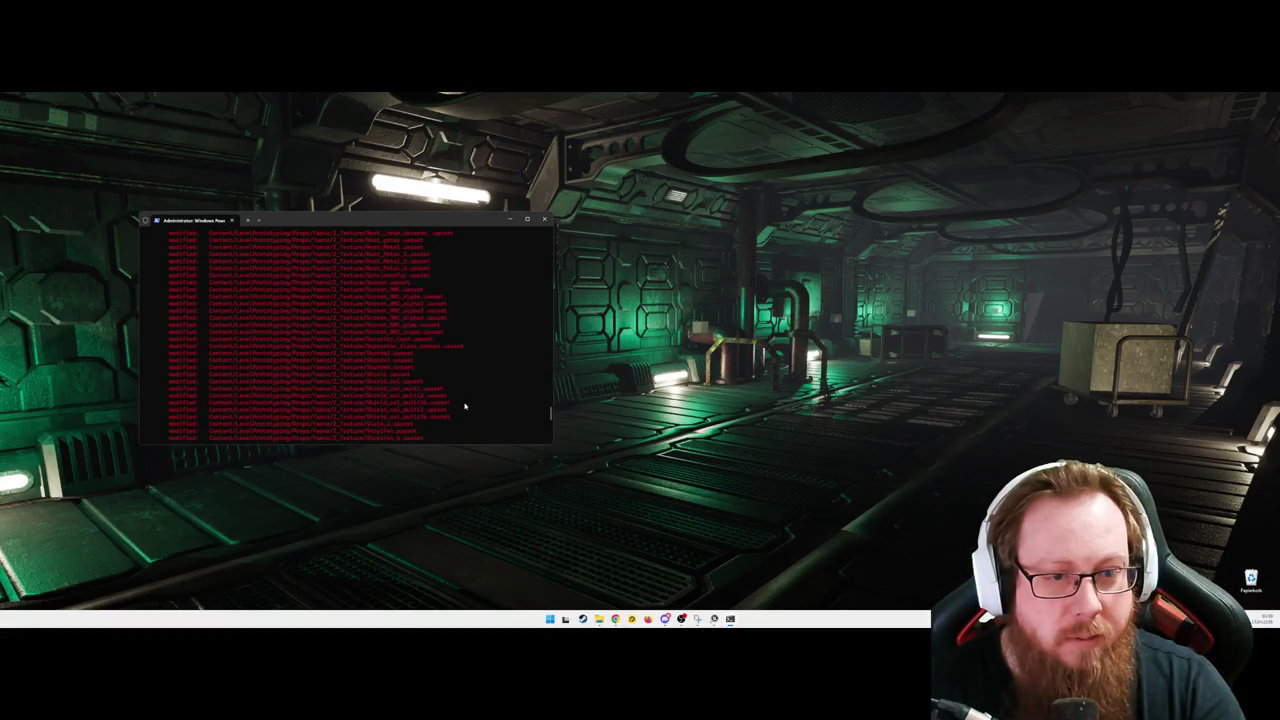
{"action": "scroll", "coordinate": [459, 395], "scroll_direction": "down", "scroll_amount": 5}
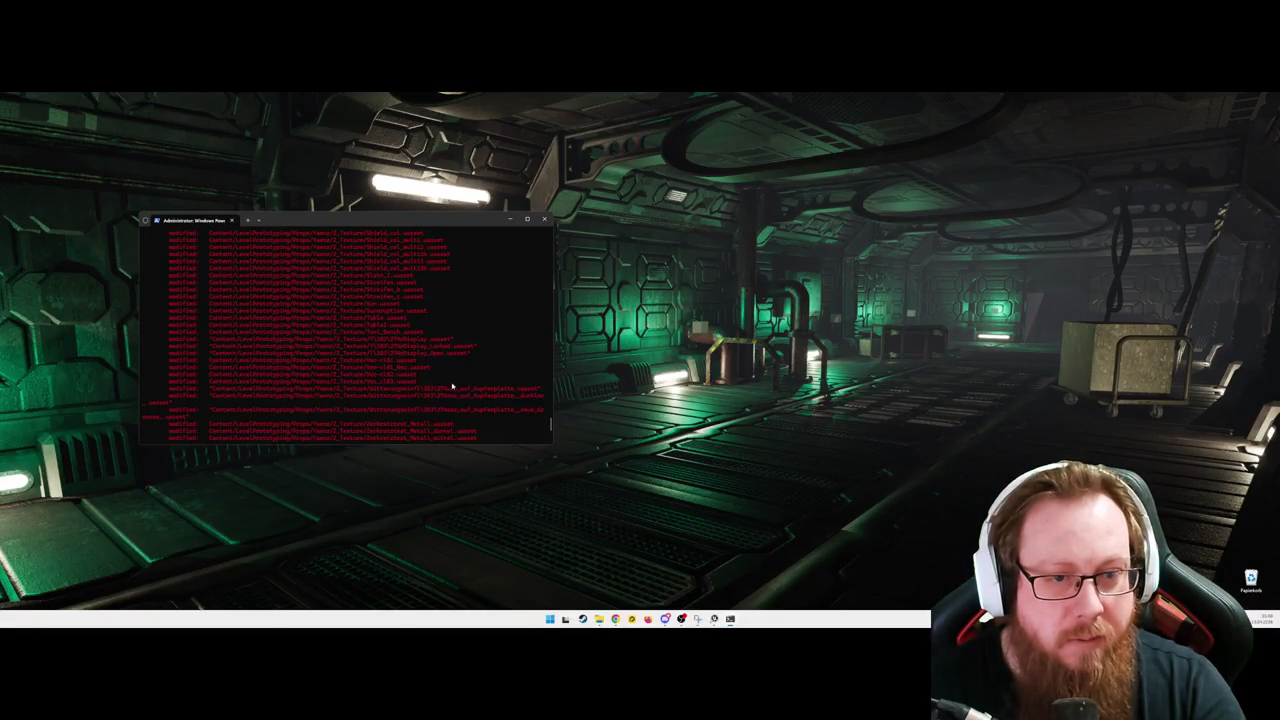
{"action": "scroll", "coordinate": [481, 385], "scroll_direction": "down", "scroll_amount": 2}
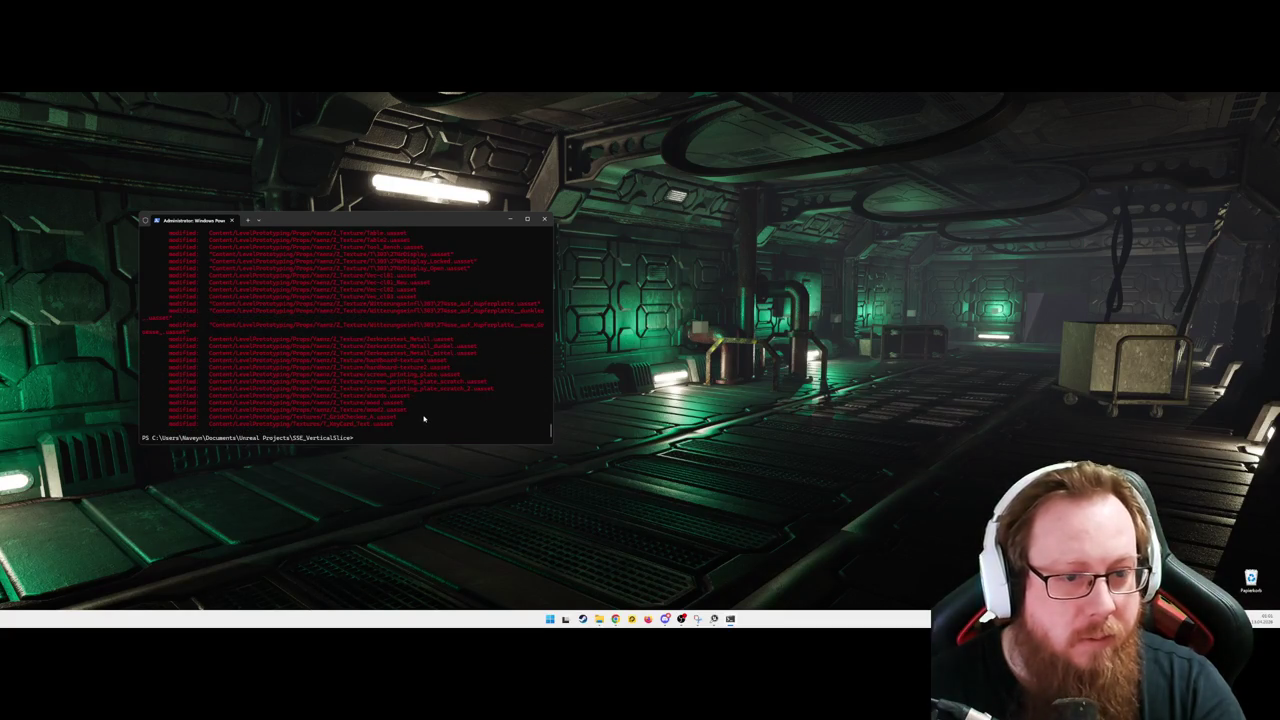
Step: Select Config/DefaultEngine.ini in the git output and open it in Notepad
{"action": "left_click", "coordinate": [510, 219]}
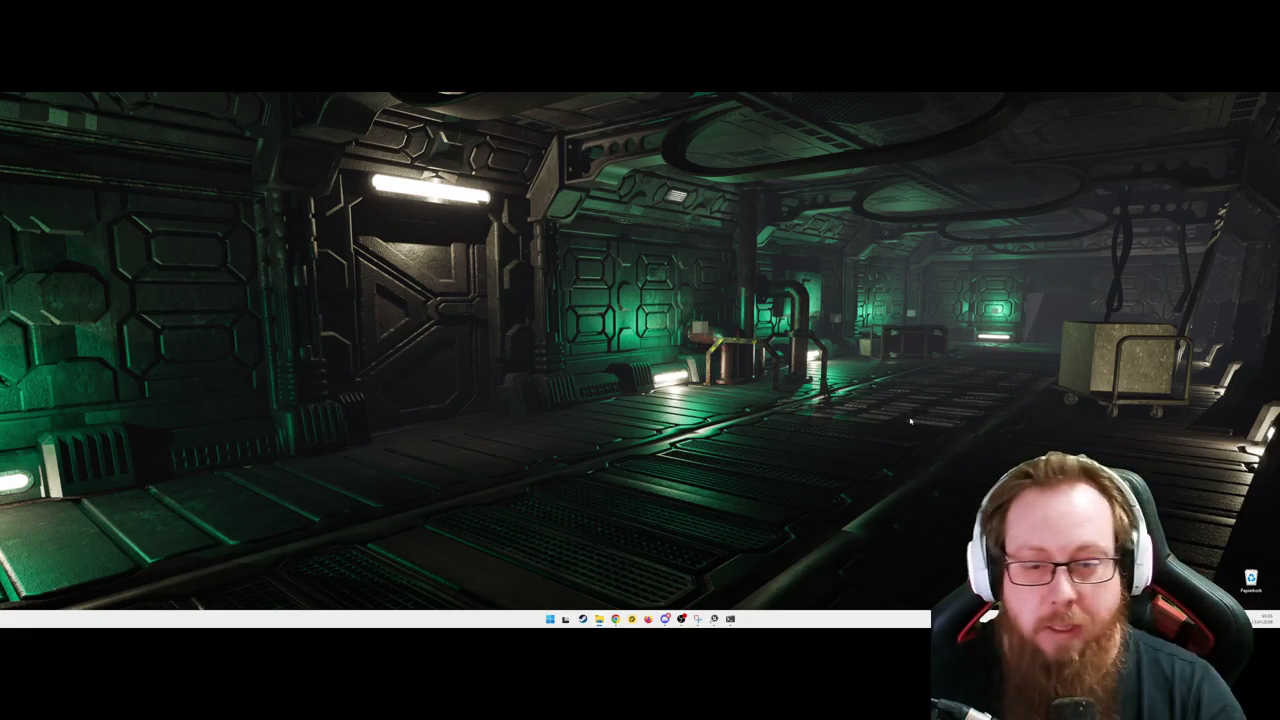
{"action": "left_click", "coordinate": [730, 618]}
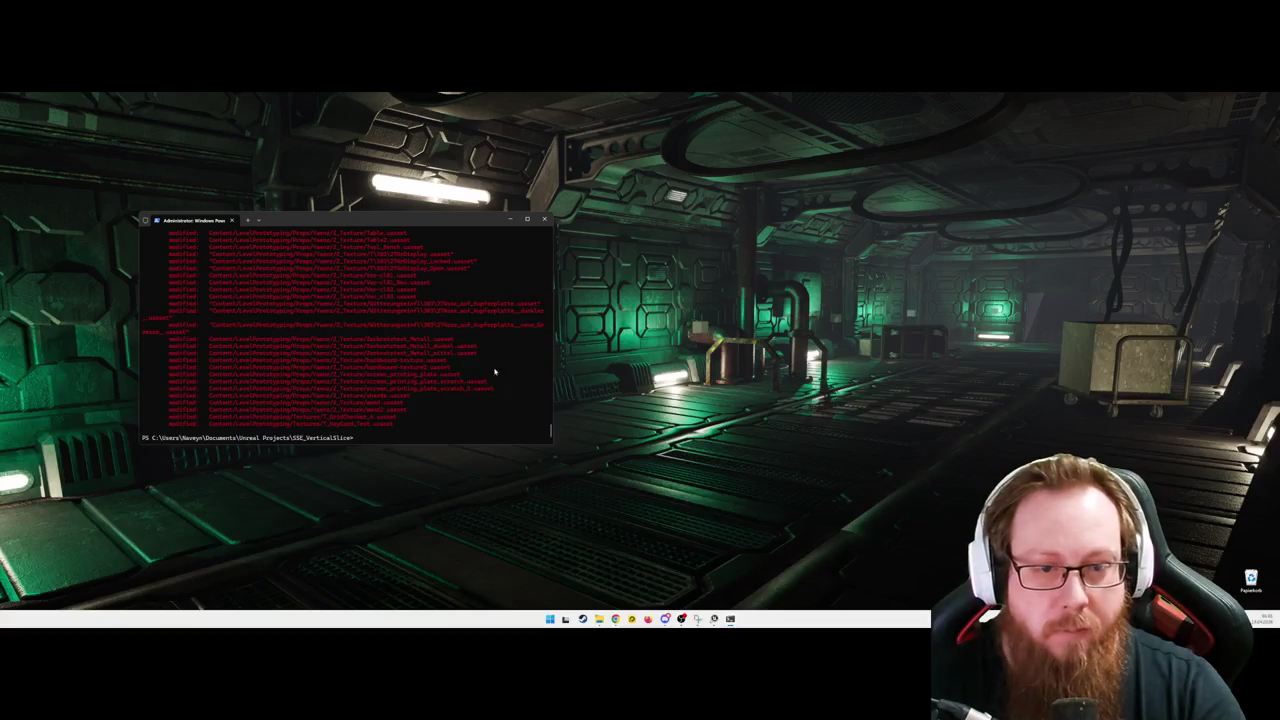
{"action": "scroll", "coordinate": [494, 372], "scroll_direction": "up", "scroll_amount": 10}
{"action": "scroll", "coordinate": [494, 320], "scroll_direction": "up", "scroll_amount": 10}
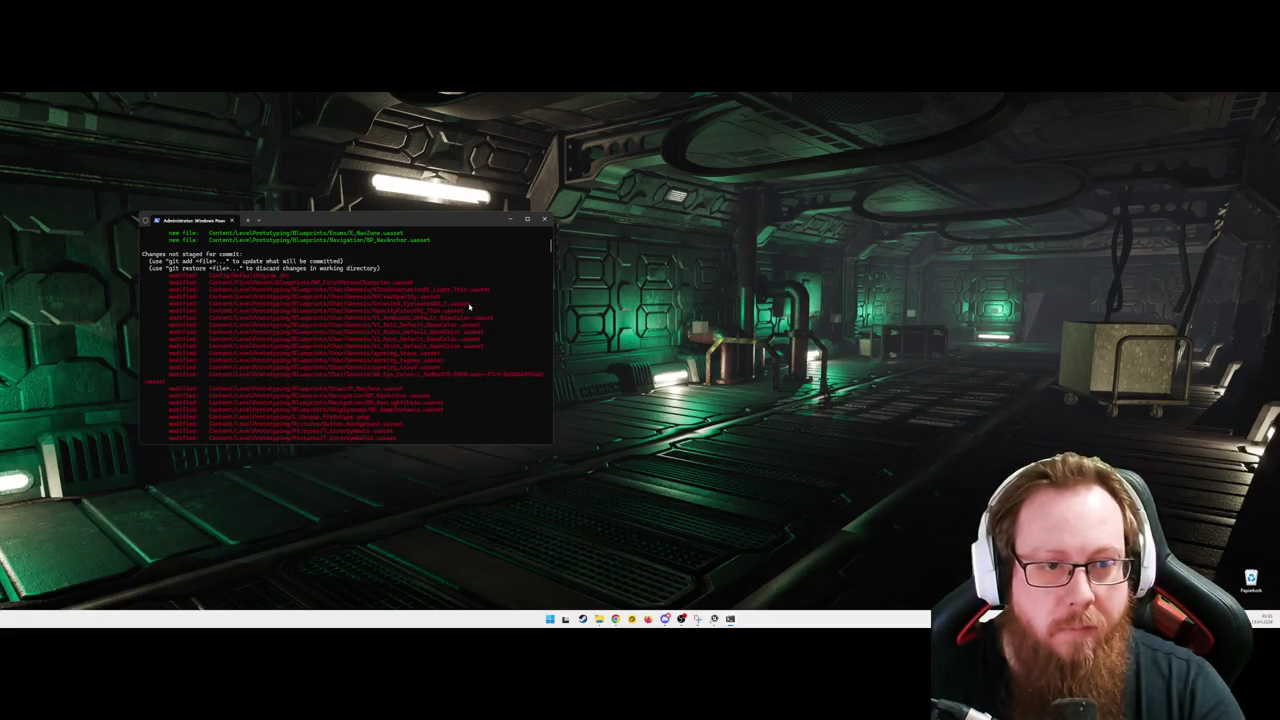
{"action": "left_click_drag", "start_coordinate": [284, 276], "coordinate": [204, 276]}
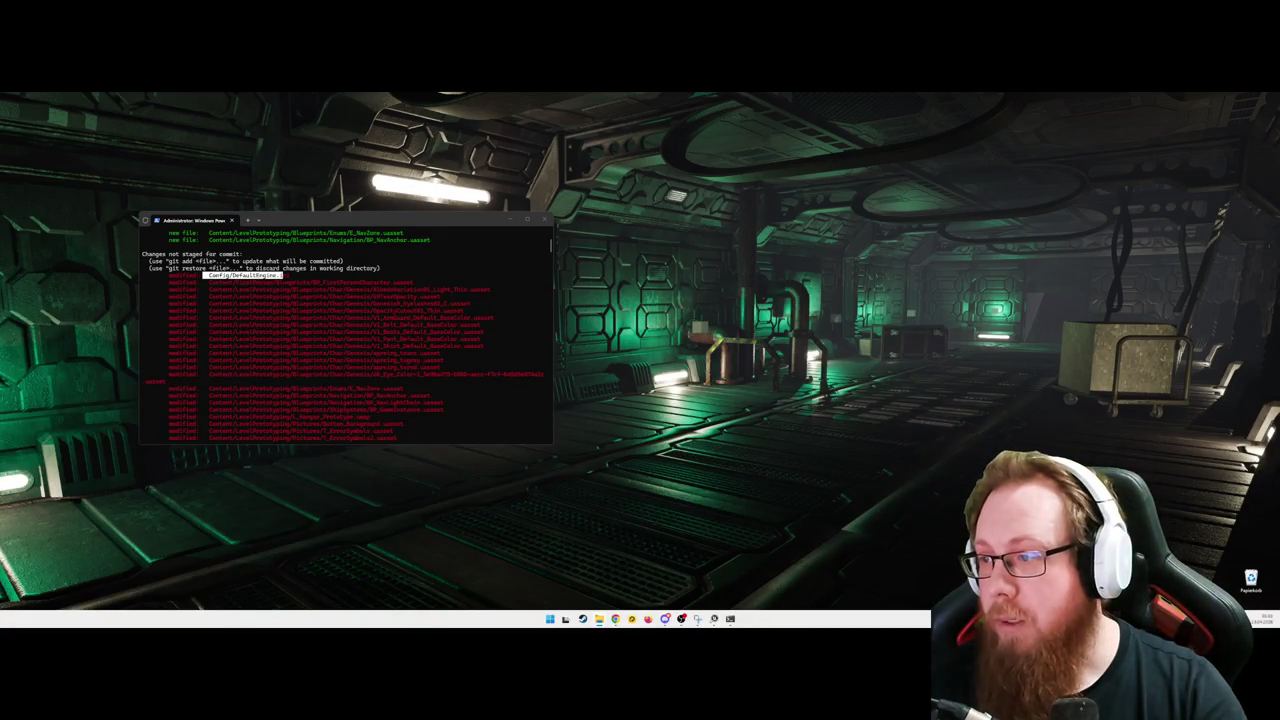
{"action": "key", "text": "ctrl+f"}
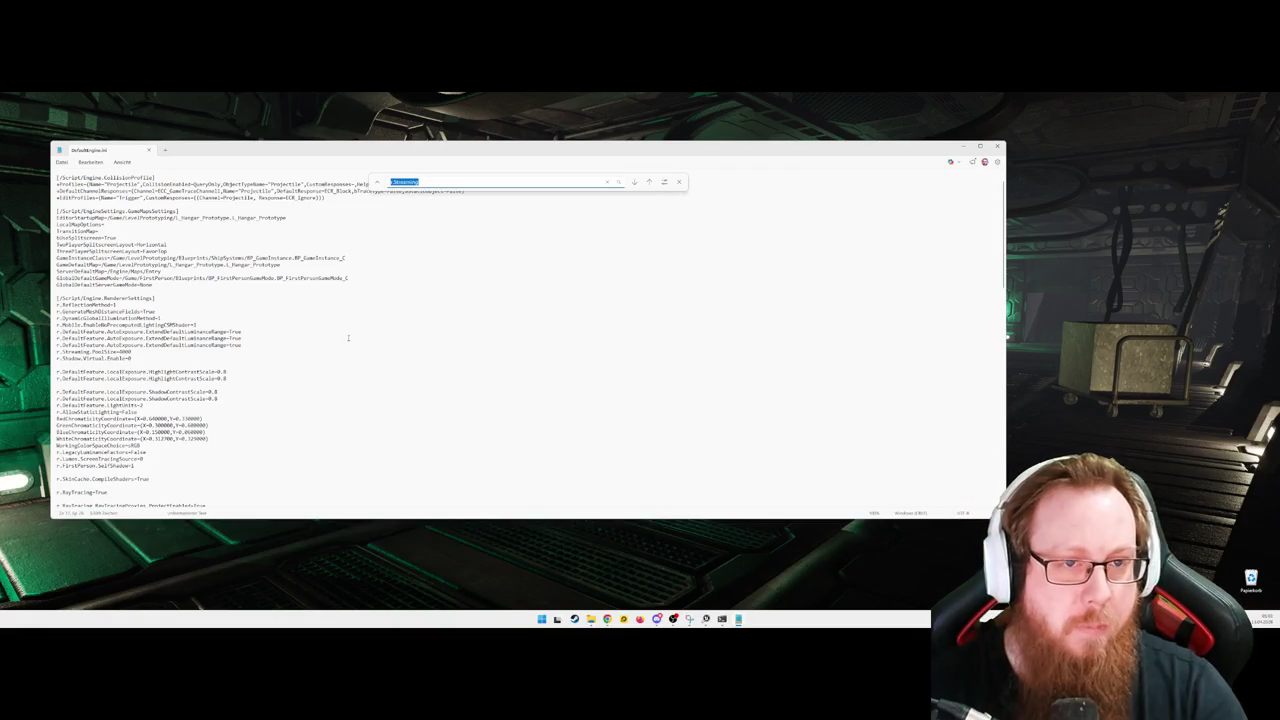
Step: Search DefaultEngine.ini for 'shadow', review matches like ShadowContrastScale, then close Notepad
{"action": "type", "text": "shadow"}
{"action": "key", "text": "Return"}
{"action": "key", "text": "Return"}
{"action": "key", "text": "Return"}
{"action": "key", "text": "Return"}
{"action": "key", "text": "Return"}
{"action": "key", "text": "Return"}
{"action": "key", "text": "Escape"}
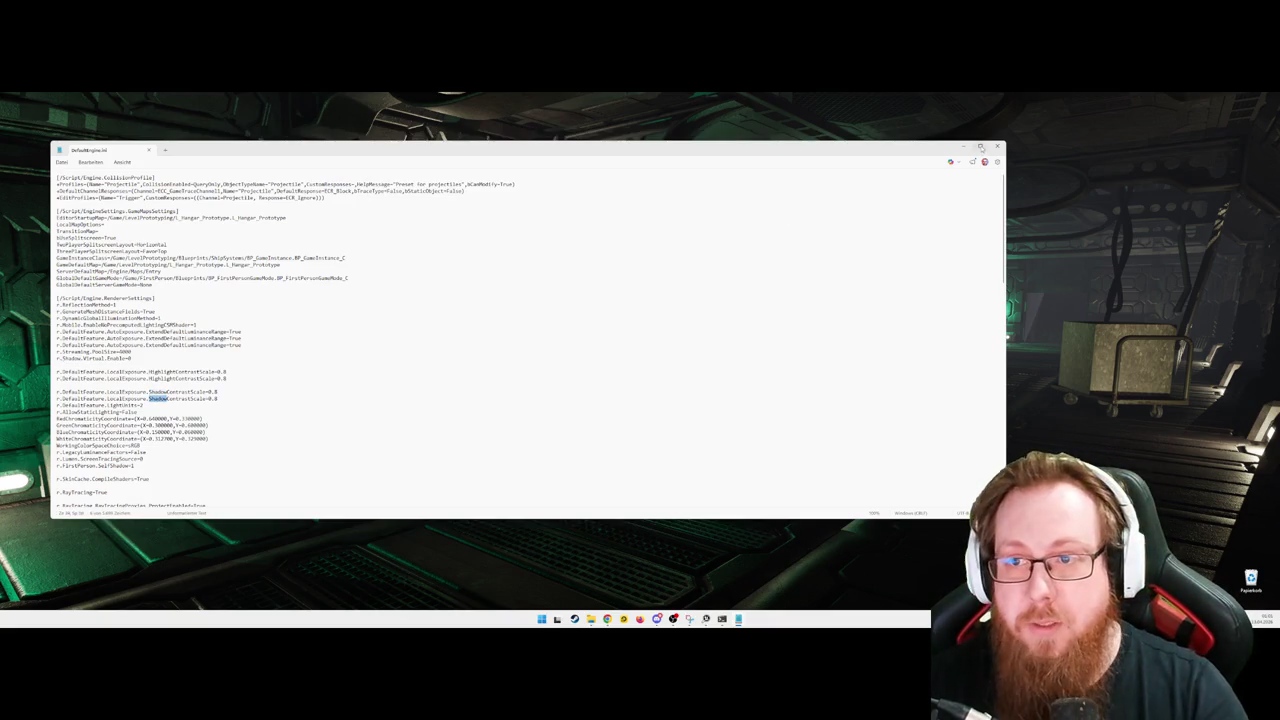
{"action": "left_click", "coordinate": [997, 147]}
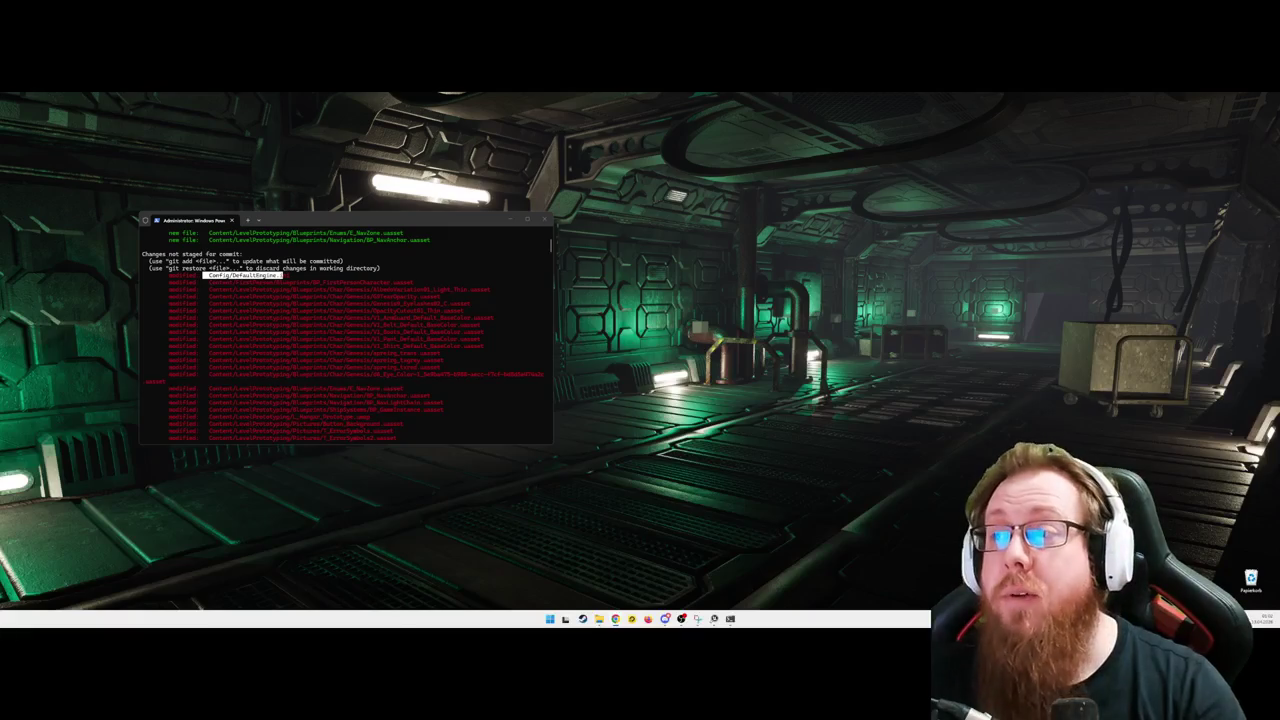
Step: Select and copy the Config/DefaultEngine.ini path from the git output
{"action": "left_click_drag", "start_coordinate": [450, 219], "coordinate": [622, 241]}
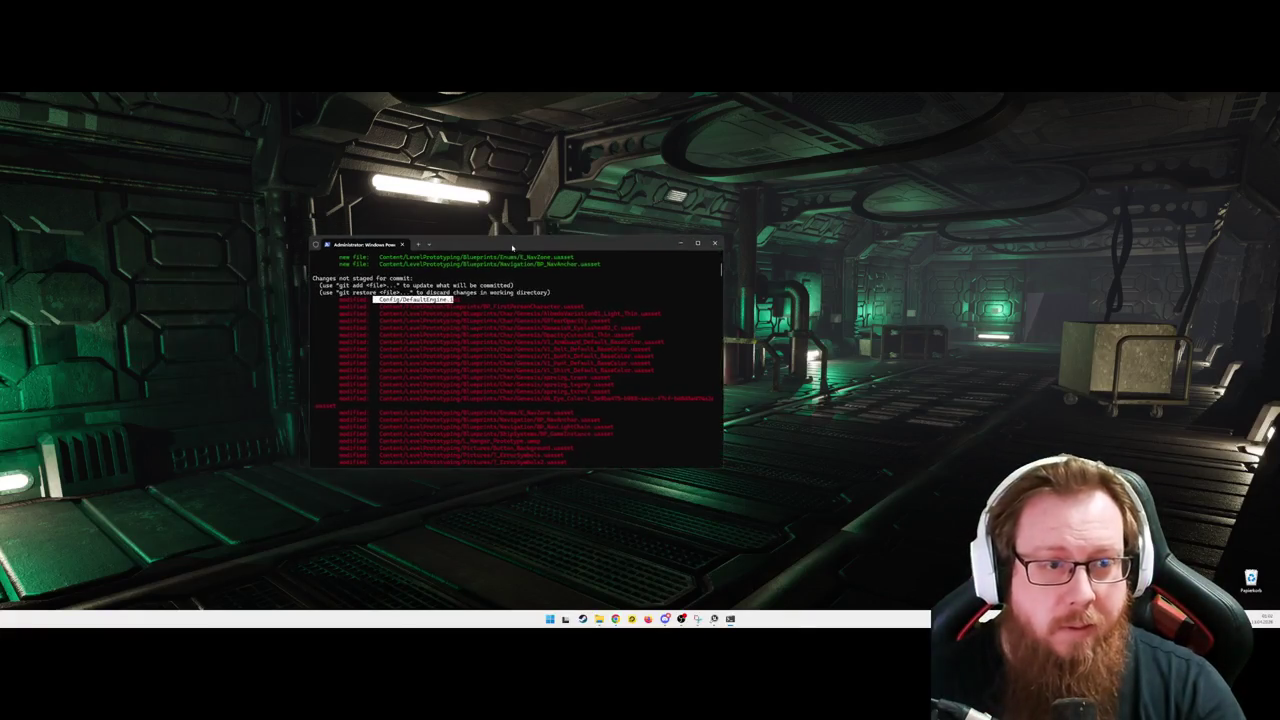
{"action": "left_click_drag", "start_coordinate": [464, 299], "coordinate": [384, 302]}
{"action": "right_click", "coordinate": [383, 302]}
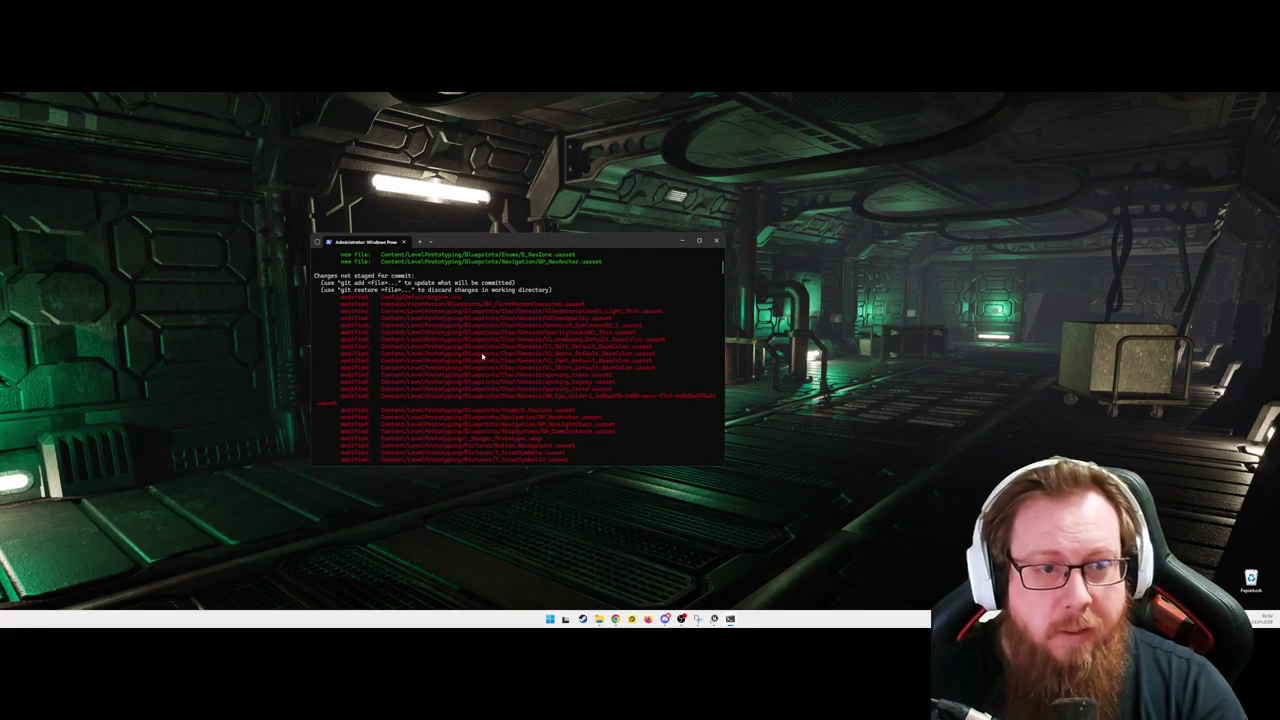
{"action": "scroll", "coordinate": [580, 414], "scroll_direction": "down", "scroll_amount": 5}
{"action": "scroll", "coordinate": [615, 461], "scroll_direction": "down", "scroll_amount": 10}
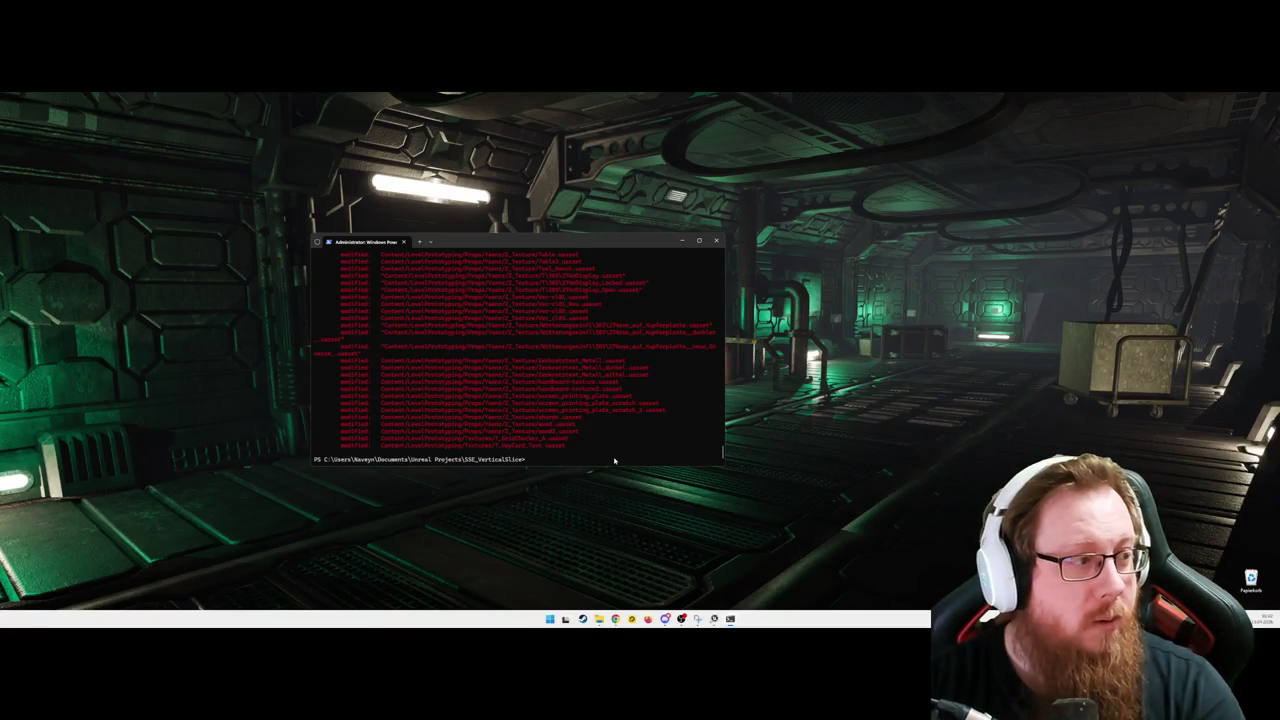
Step: Discard the changes with git restore Config/DefaultEngine.ini, then exit PowerShell
{"action": "type", "text": "git restor"}
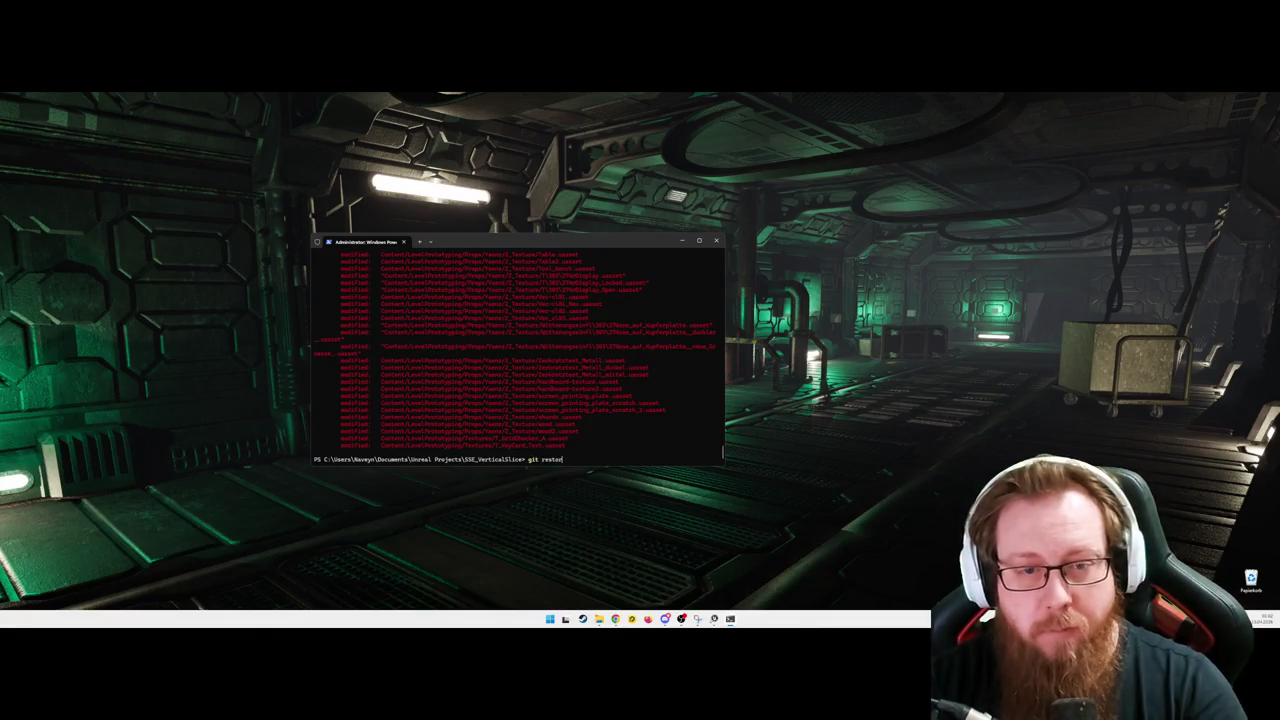
{"action": "type", "text": "e Config/DefaultEngine.ini"}
{"action": "key", "text": "Return"}
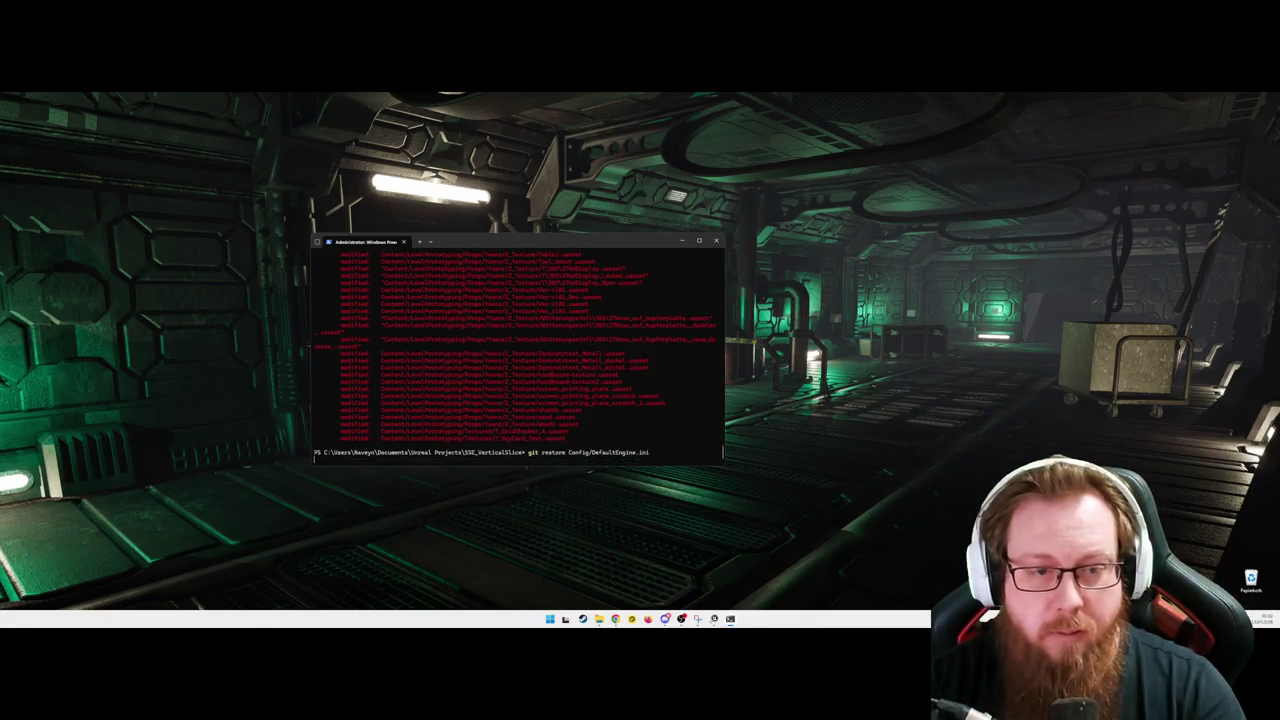
{"action": "type", "text": "exit"}
{"action": "key", "text": "Return"}
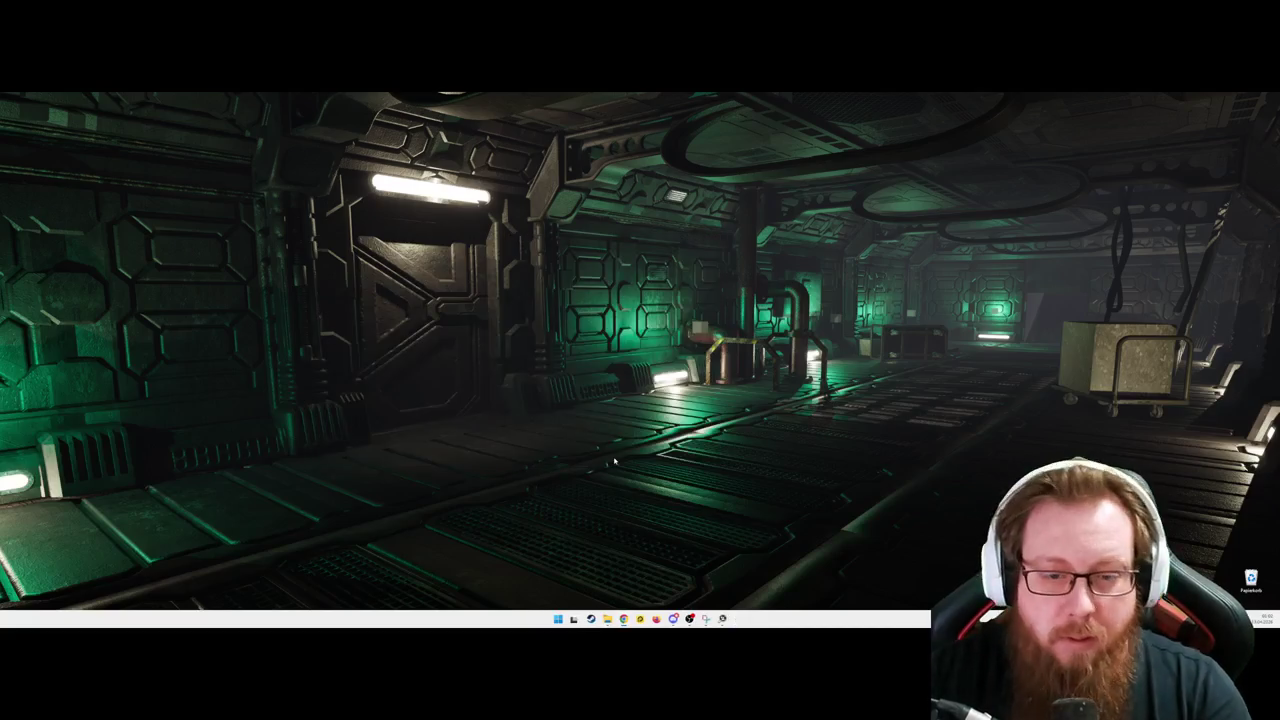
Step: Open the Epic Games Launcher from the system tray to check engine 5.7.4, then minimize it
{"action": "mouse_move", "coordinate": [719, 621]}
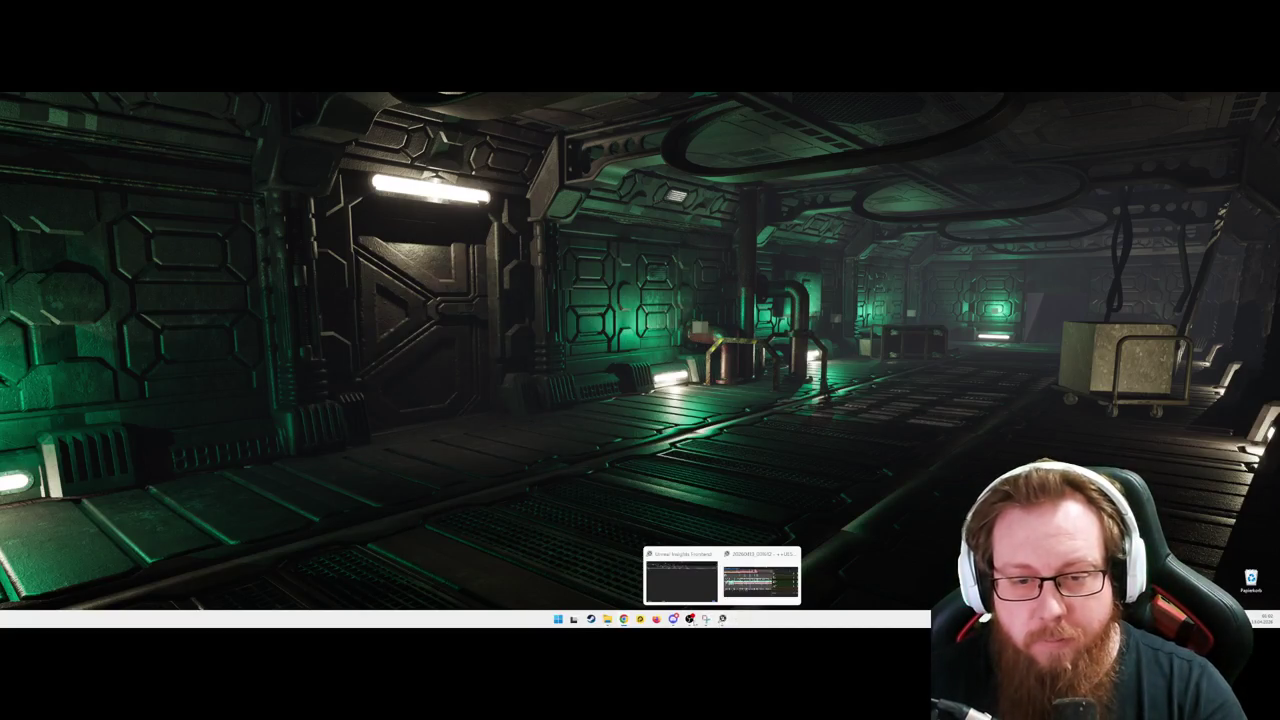
{"action": "left_click", "coordinate": [1216, 619]}
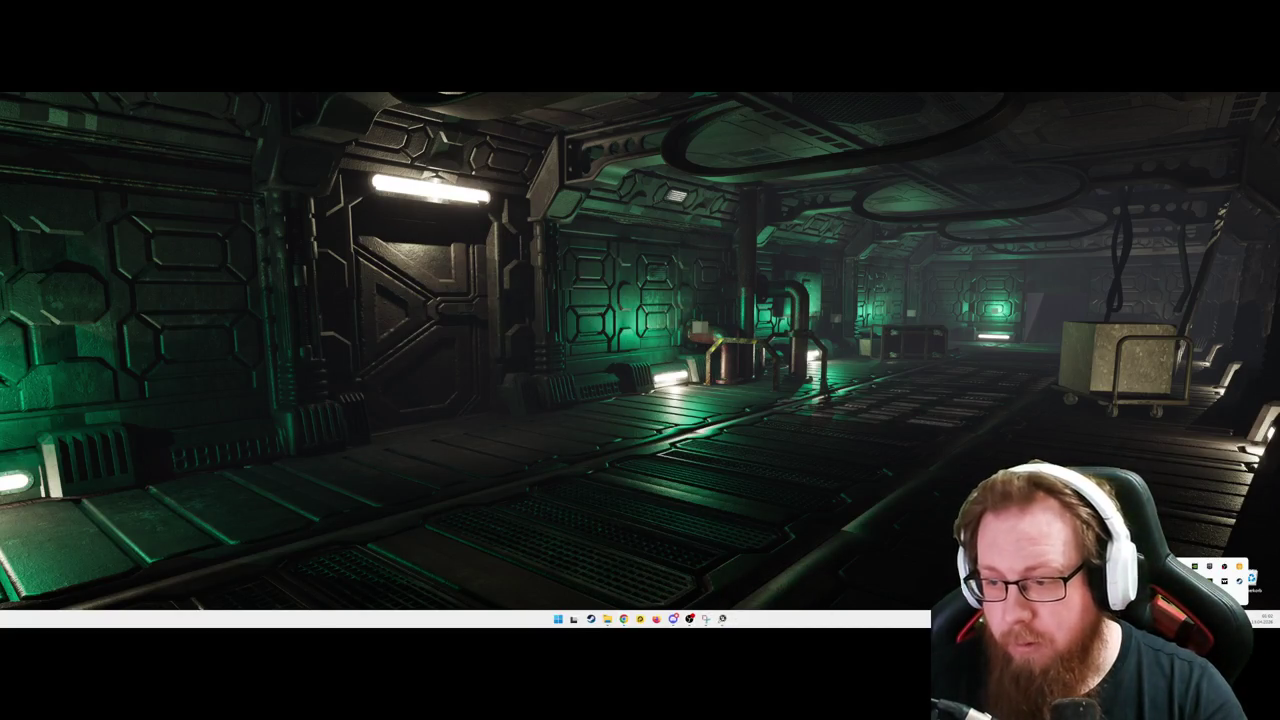
{"action": "left_click", "coordinate": [1209, 567]}
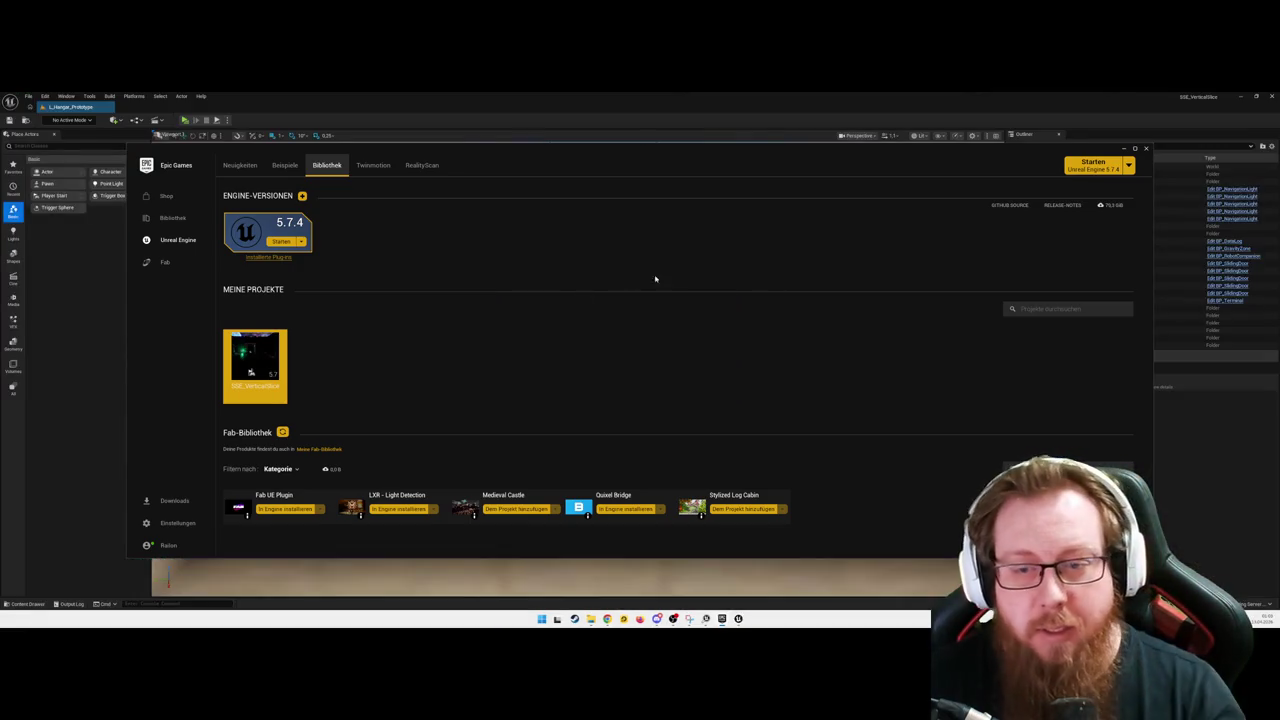
{"action": "left_click", "coordinate": [1124, 149]}
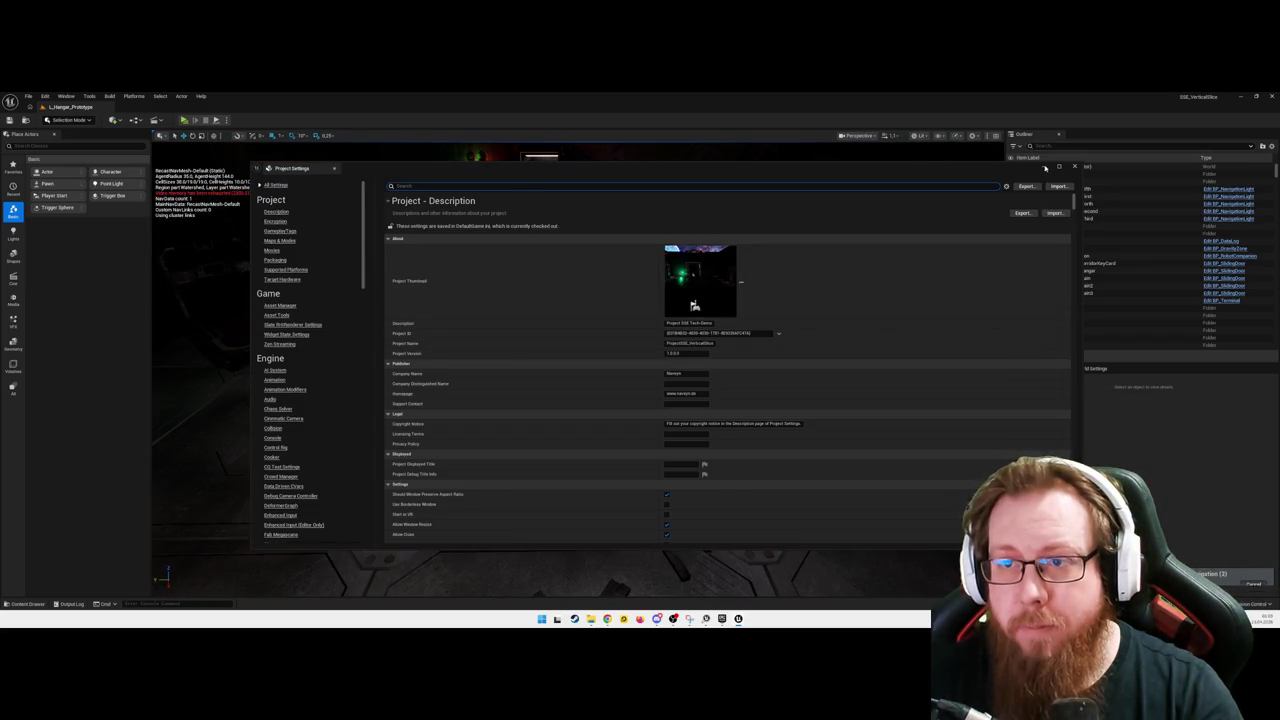
Step: Fly the viewport camera toward the dim hangar door, then switch to Steam
{"action": "mouse_move", "coordinate": [585, 418]}
{"action": "left_mouse_down"}
{"action": "mouse_move", "coordinate": [490, 330]}
{"action": "mouse_move", "coordinate": [340, 330]}
{"action": "mouse_move", "coordinate": [370, 330]}
{"action": "left_mouse_up"}
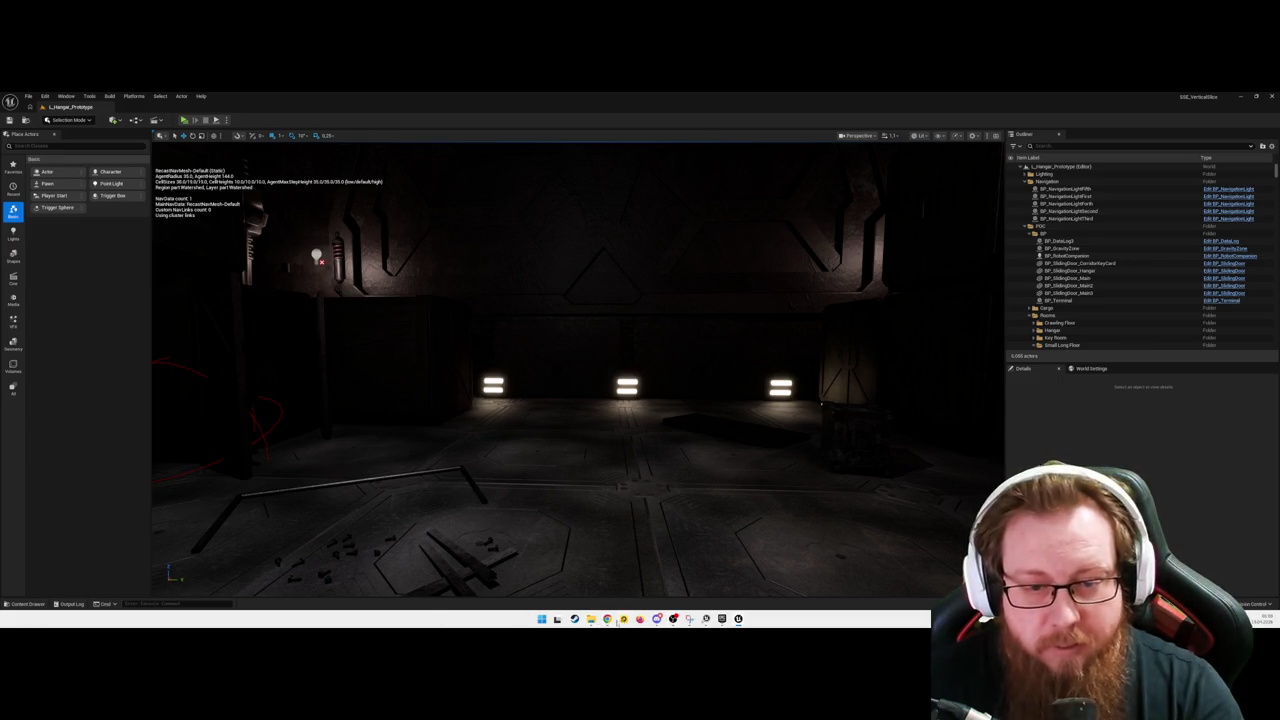
{"action": "left_click", "coordinate": [575, 619]}
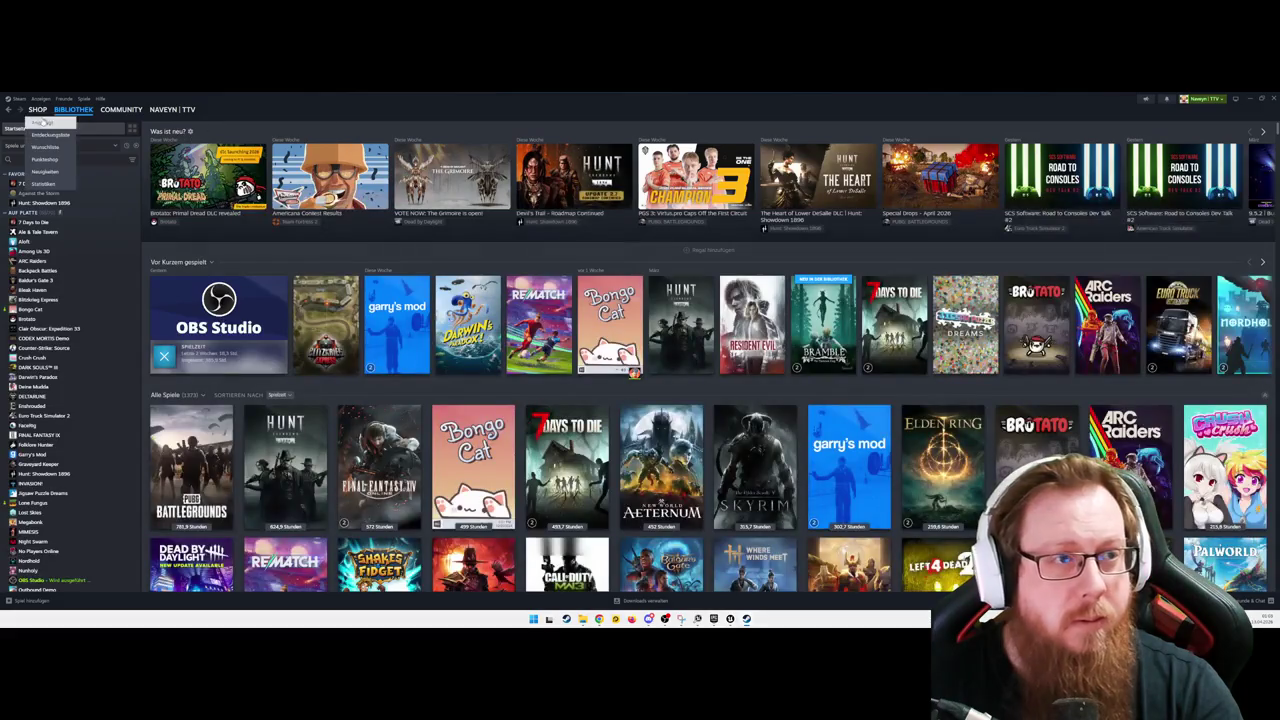
Step: Search the Steam store for 'when we' and browse the When We Arrive page screenshots
{"action": "left_click", "coordinate": [37, 109]}
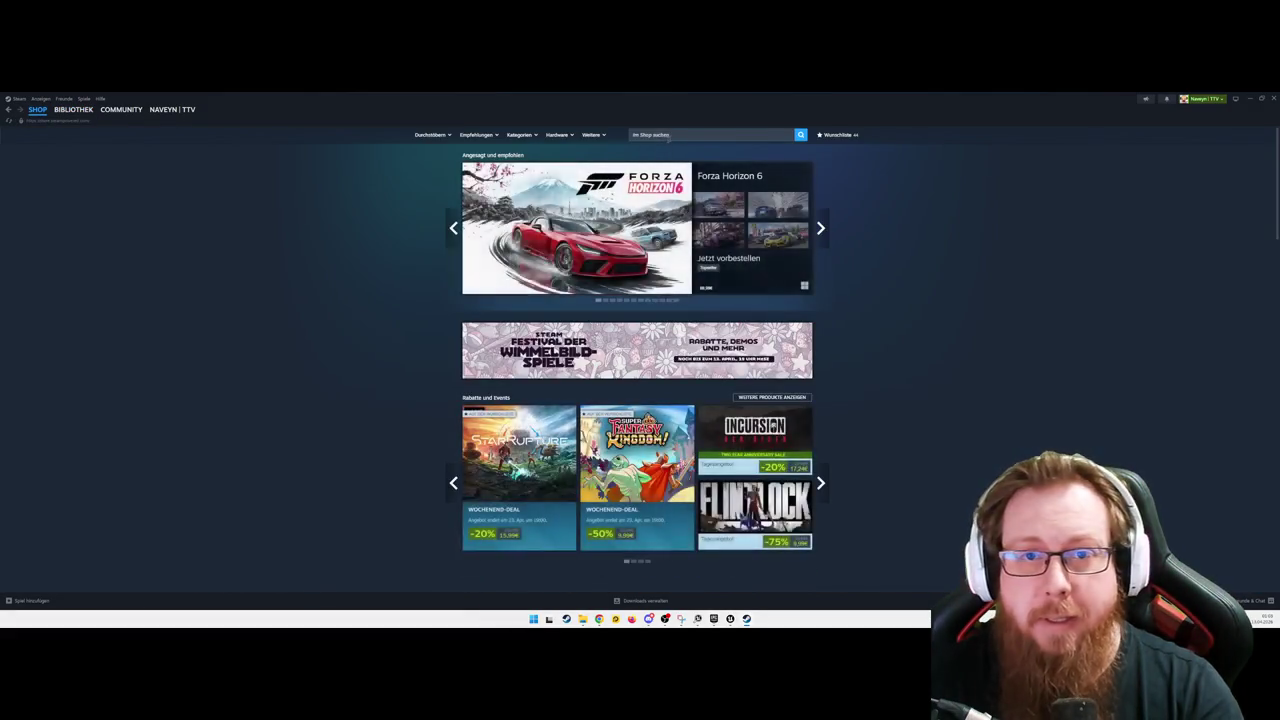
{"action": "left_click", "coordinate": [670, 135]}
{"action": "type", "text": "when"}
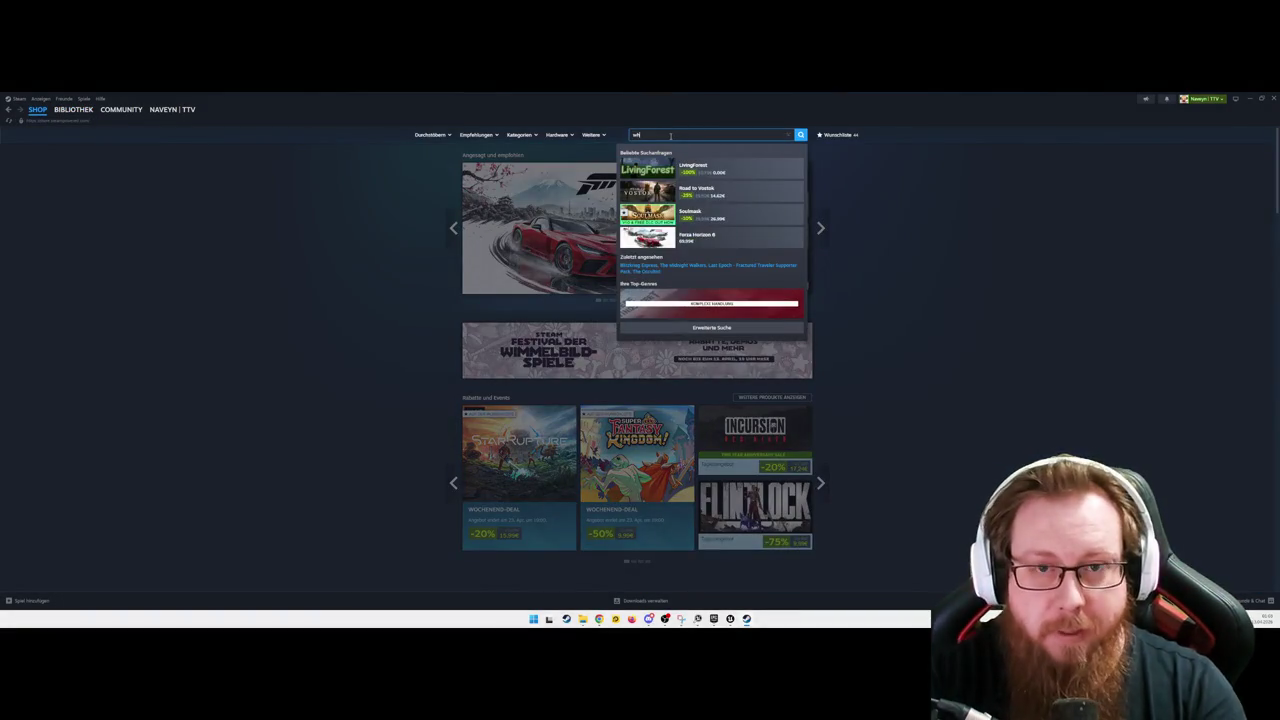
{"action": "type", "text": " we"}
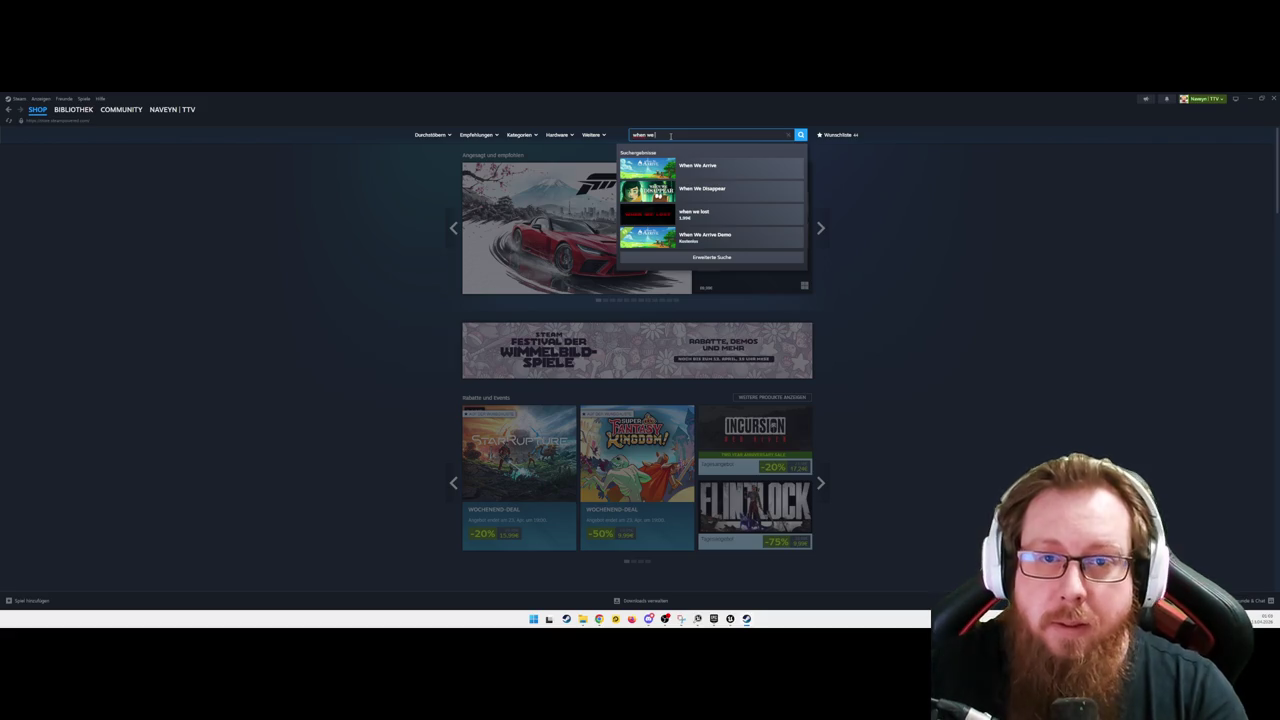
{"action": "left_click", "coordinate": [729, 170]}
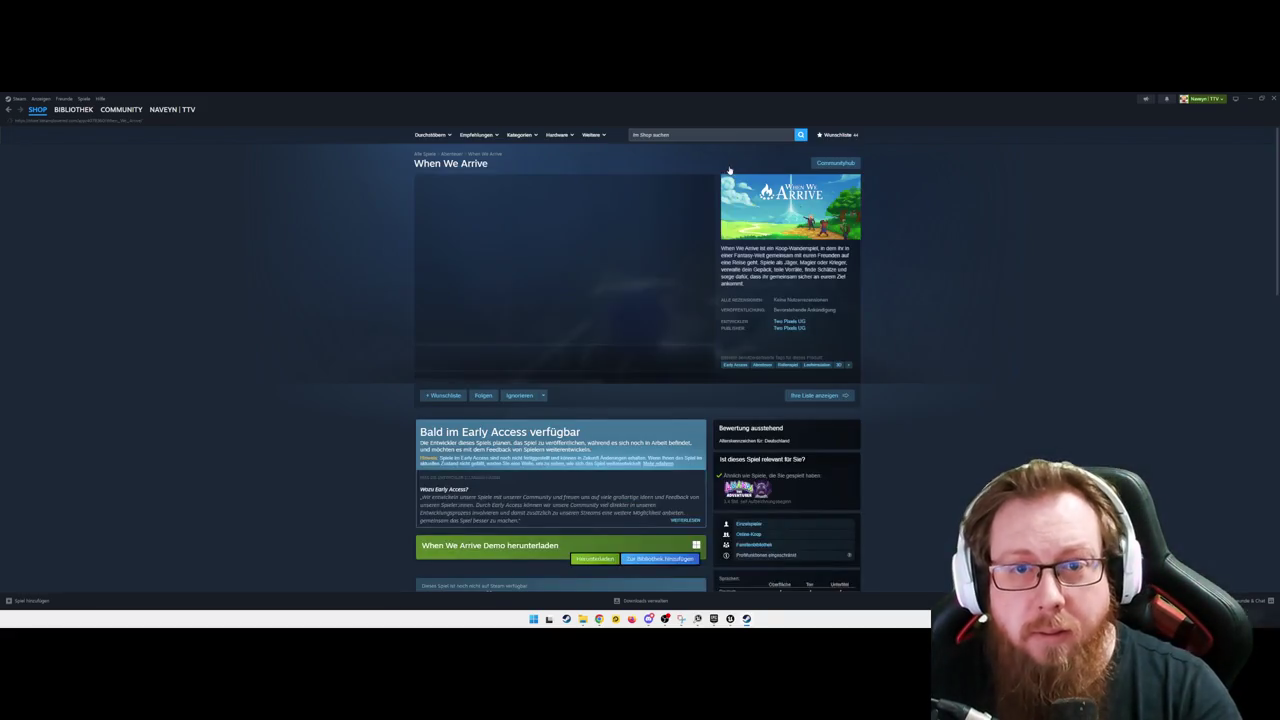
{"action": "left_click", "coordinate": [570, 357]}
{"action": "left_click", "coordinate": [526, 357]}
{"action": "left_click", "coordinate": [614, 357]}
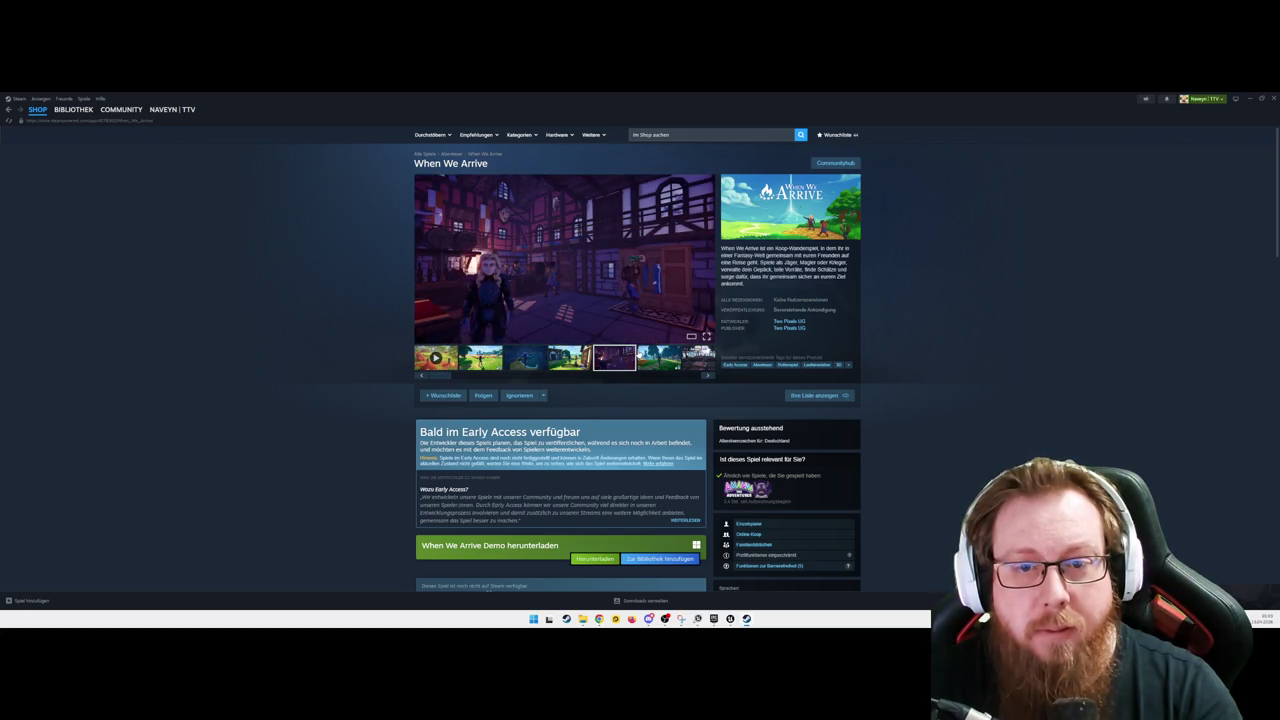
{"action": "scroll", "coordinate": [552, 340], "scroll_direction": "down", "scroll_amount": 2}
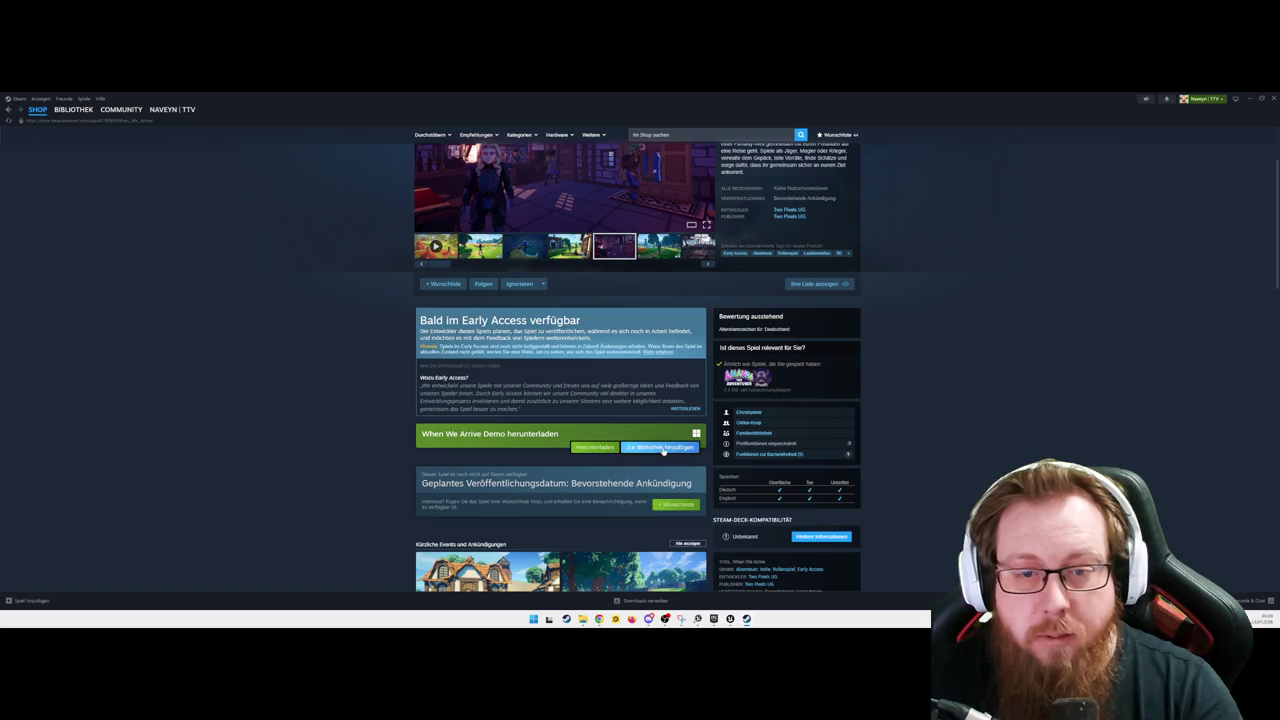
Step: Install the When We Arrive demo, add it to the wishlist, and follow it
{"action": "left_click", "coordinate": [600, 449]}
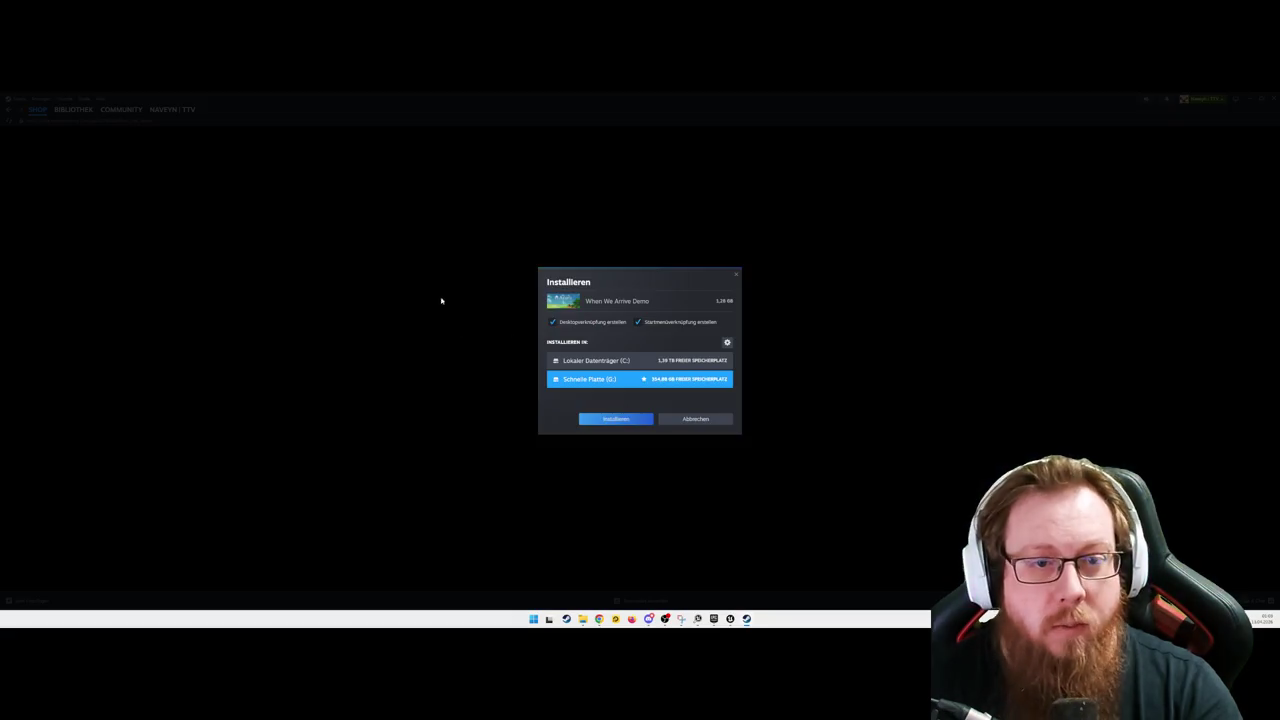
{"action": "left_click", "coordinate": [614, 422]}
{"action": "left_click", "coordinate": [444, 284]}
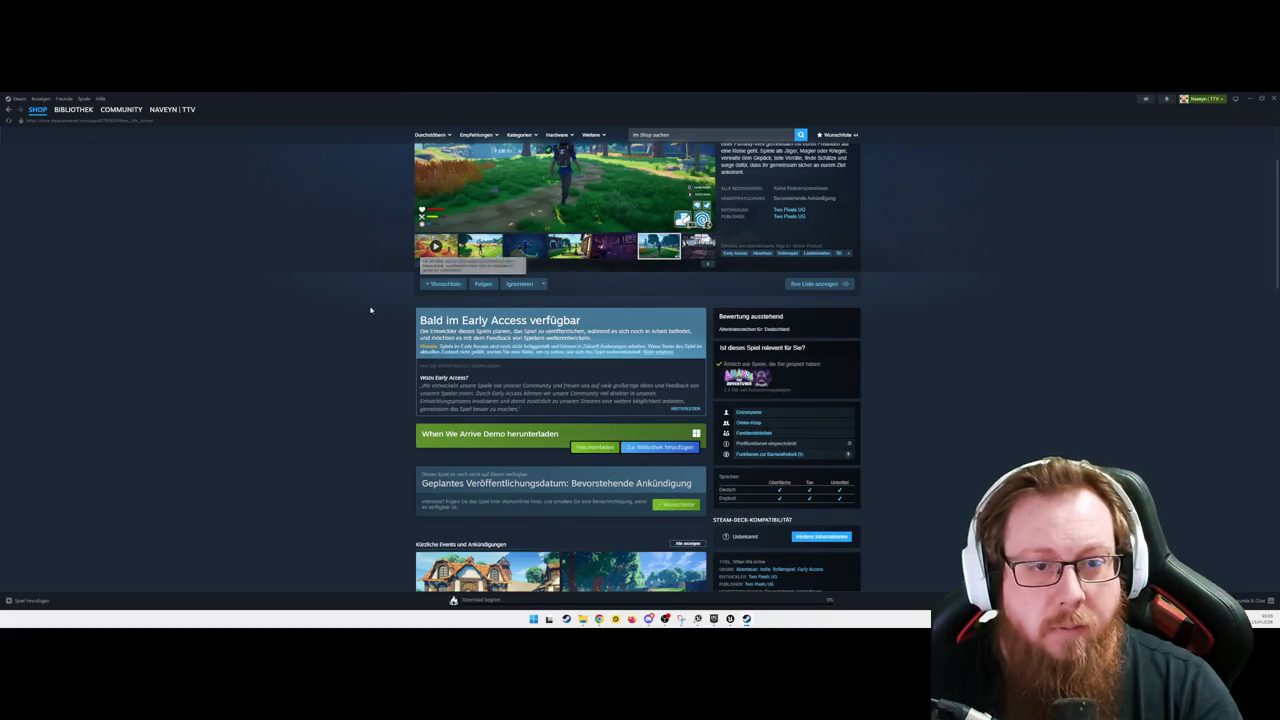
{"action": "left_click", "coordinate": [516, 285]}
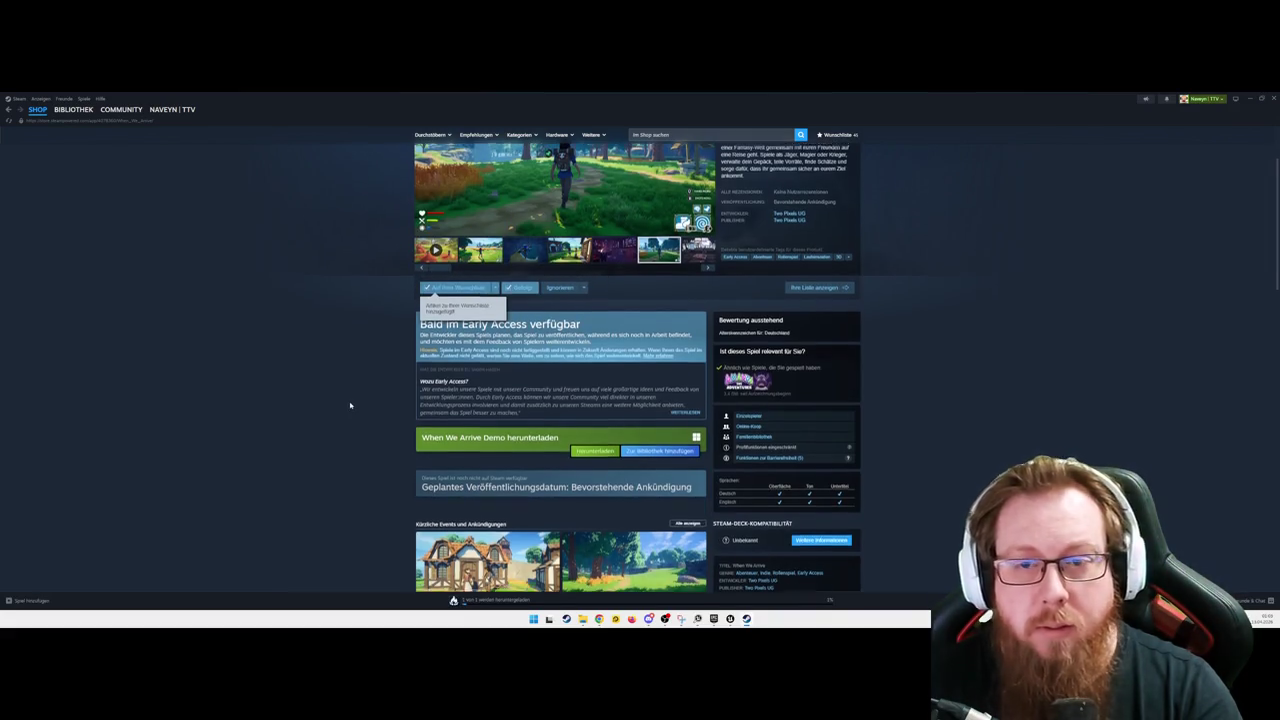
{"action": "scroll", "coordinate": [350, 404], "scroll_direction": "up", "scroll_amount": 2}
Step: Browse the Two Pixels UG developer page, then go to the Steam library home
{"action": "left_click", "coordinate": [788, 327]}
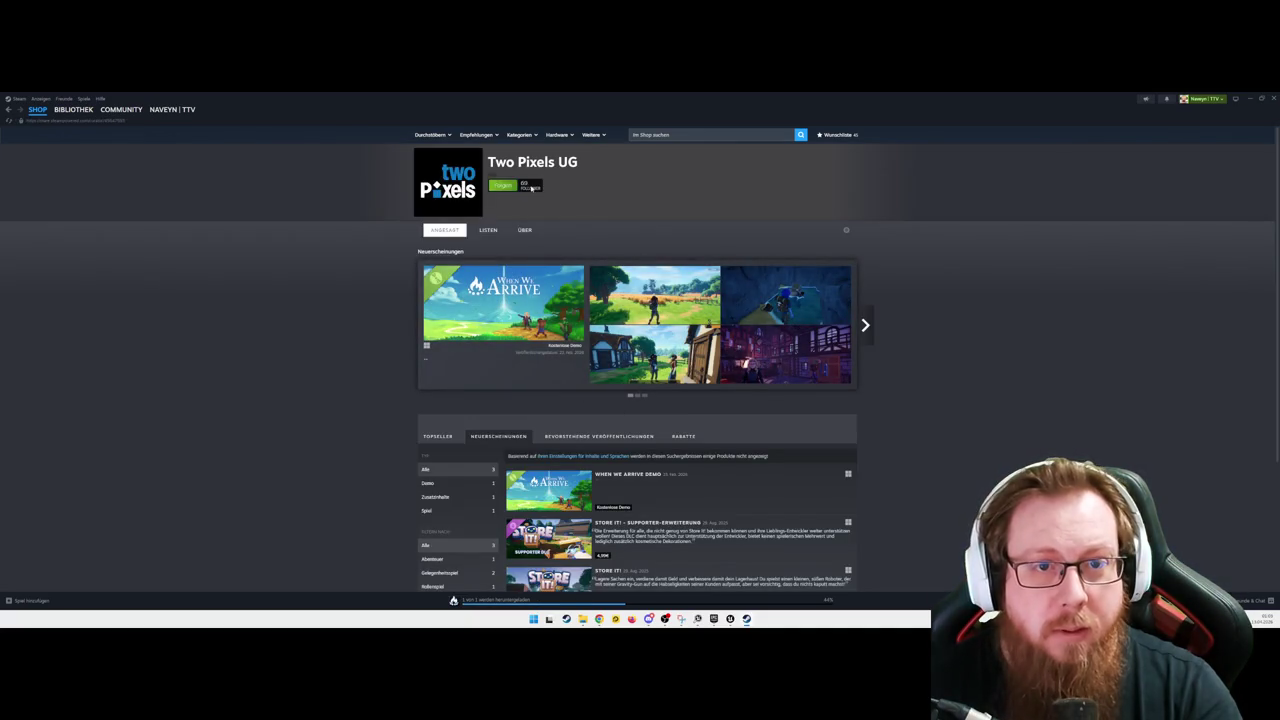
{"action": "scroll", "coordinate": [717, 382], "scroll_direction": "down", "scroll_amount": 3}
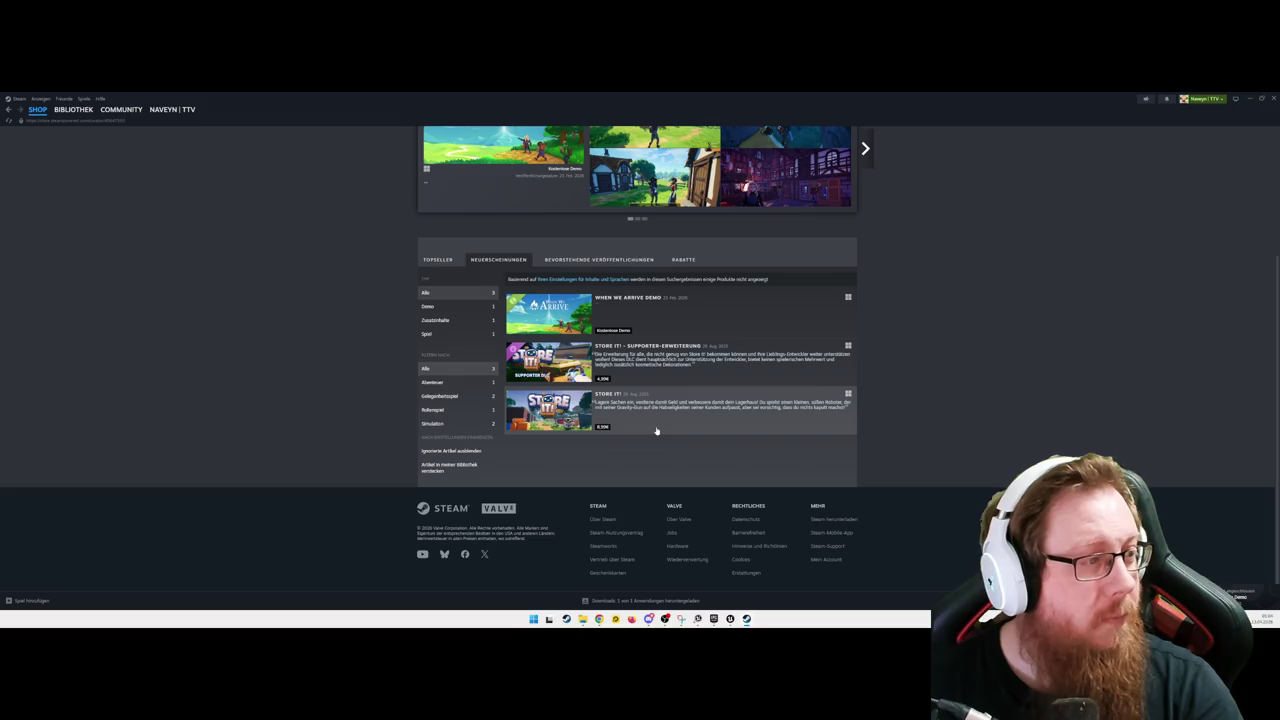
{"action": "scroll", "coordinate": [636, 450], "scroll_direction": "up", "scroll_amount": 3}
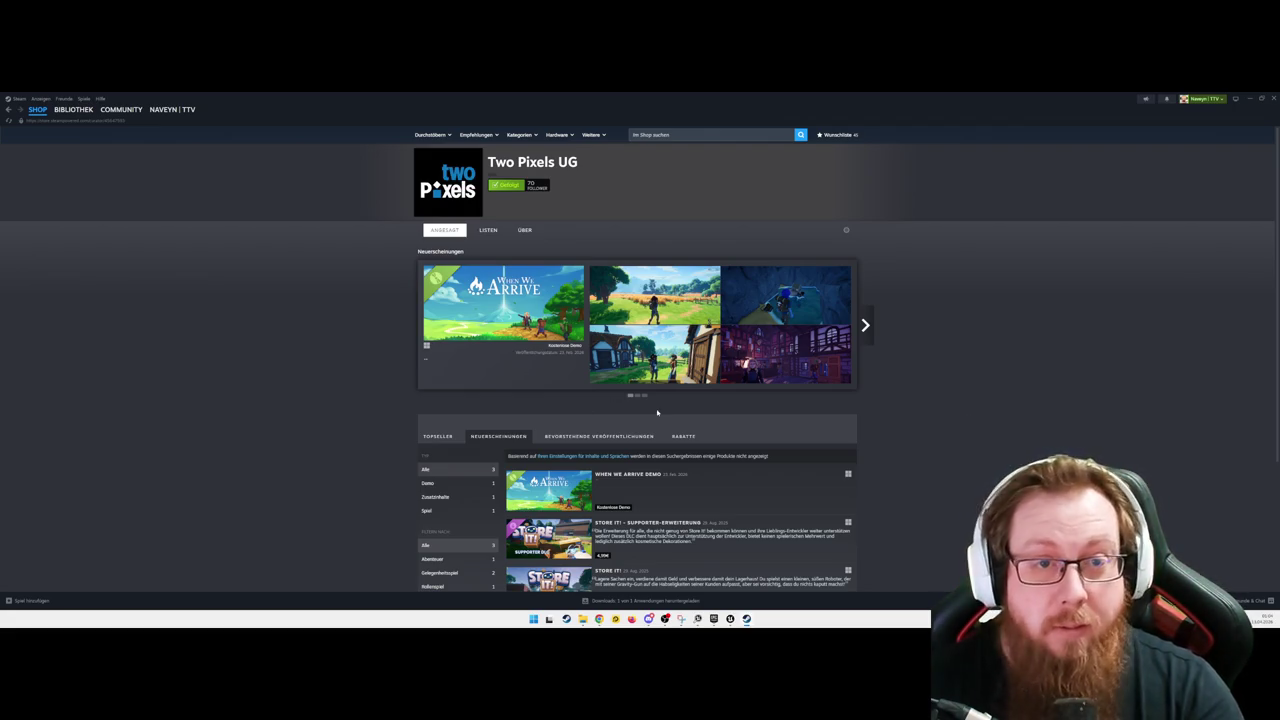
{"action": "scroll", "coordinate": [657, 412], "scroll_direction": "down", "scroll_amount": 3}
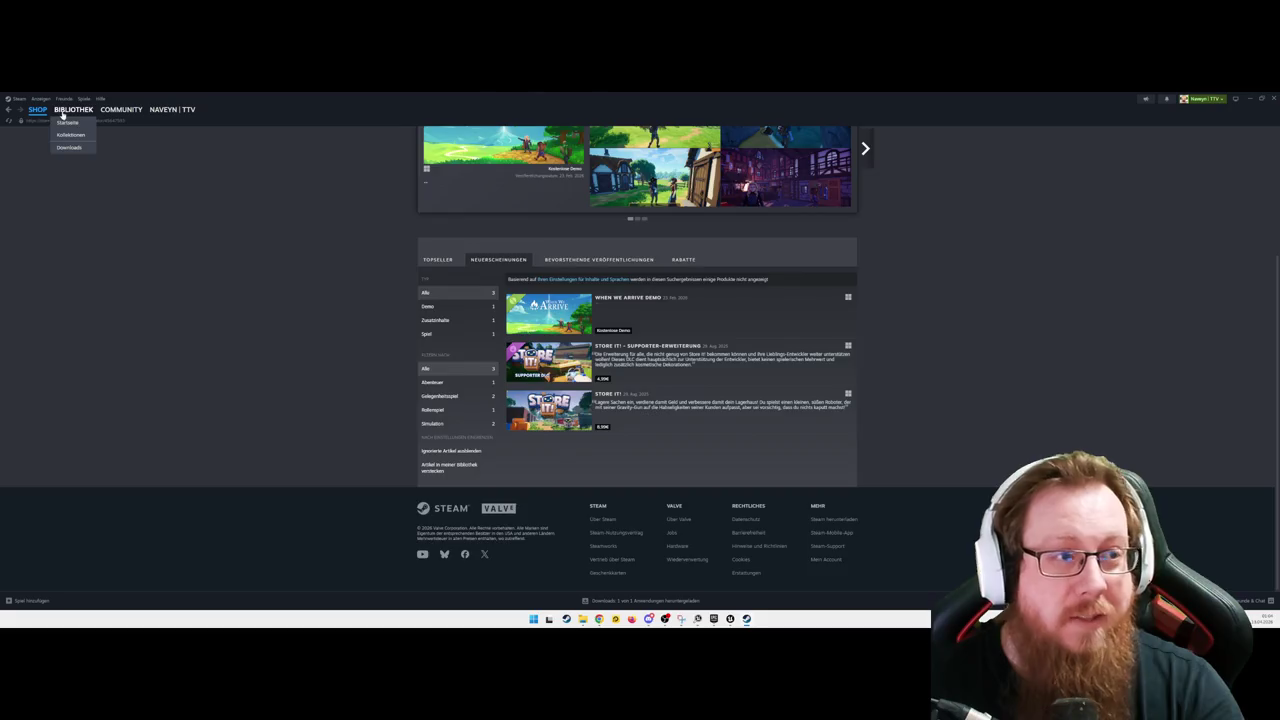
{"action": "left_click", "coordinate": [64, 120]}
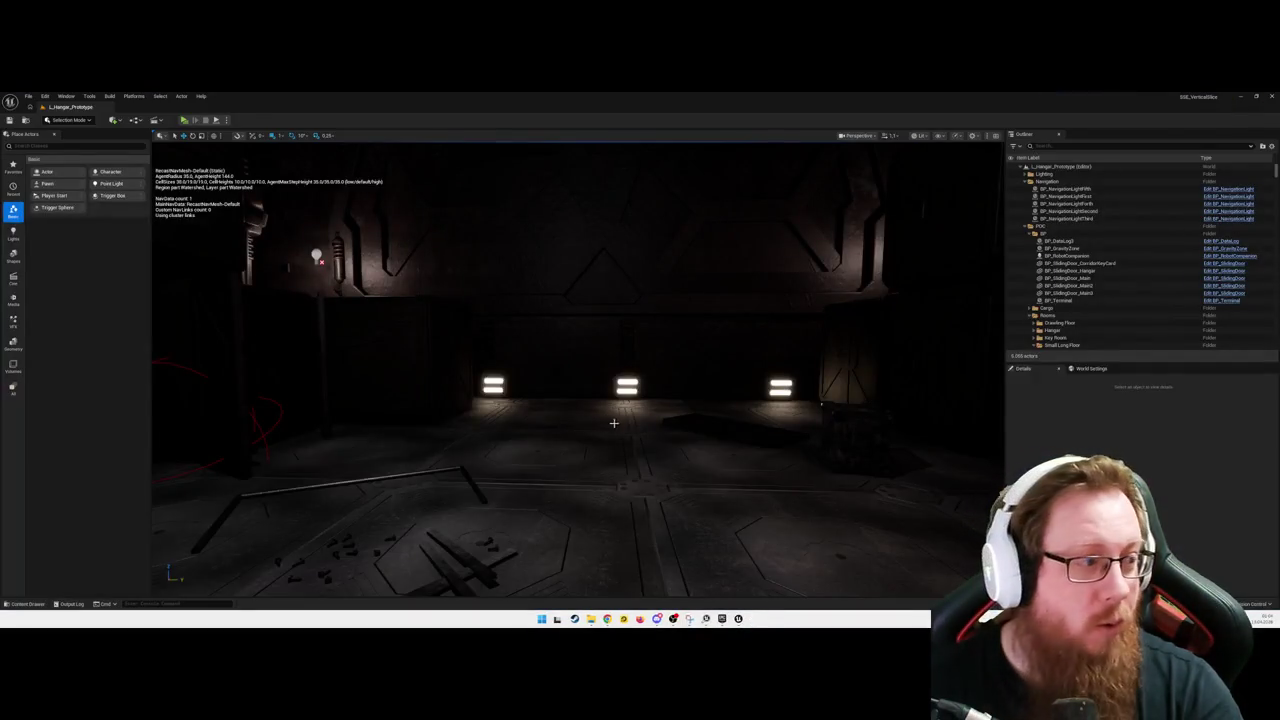
Step: Nudge the Unreal viewport camera, then return to the Two Pixels UG page in Steam
{"action": "left_click_drag", "start_coordinate": [614, 423], "coordinate": [616, 420]}
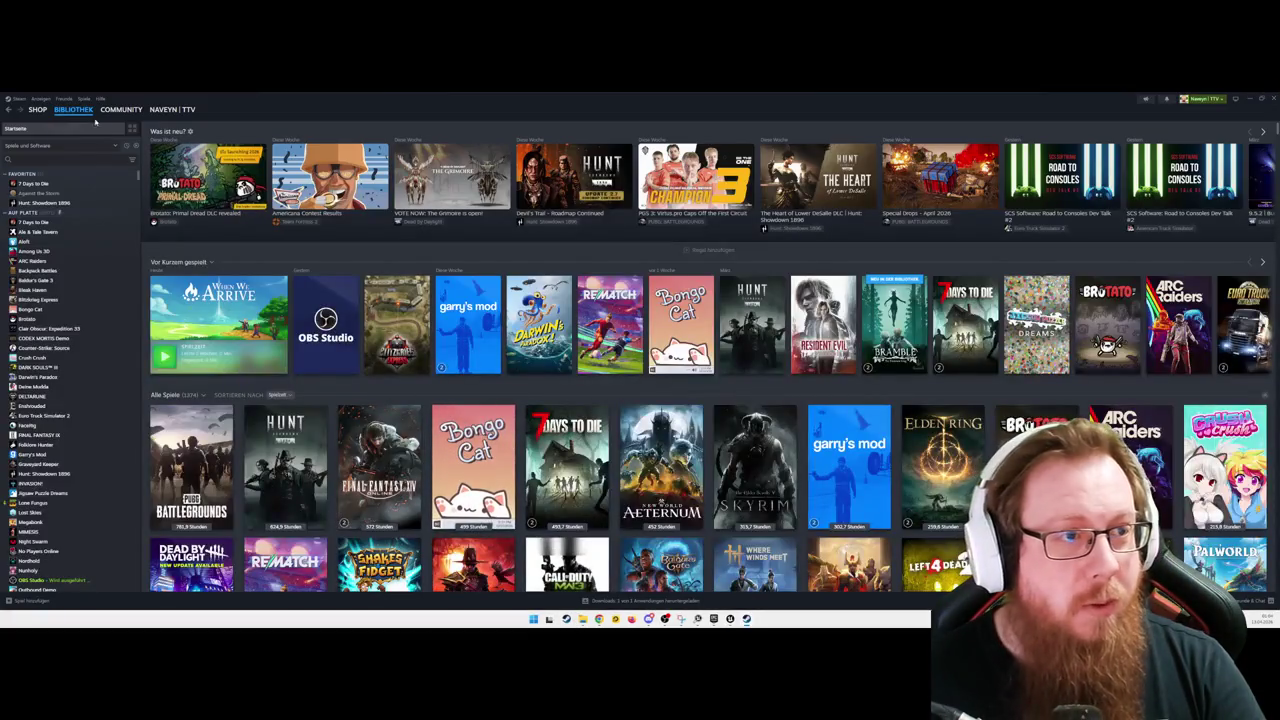
{"action": "mouse_move", "coordinate": [75, 113]}
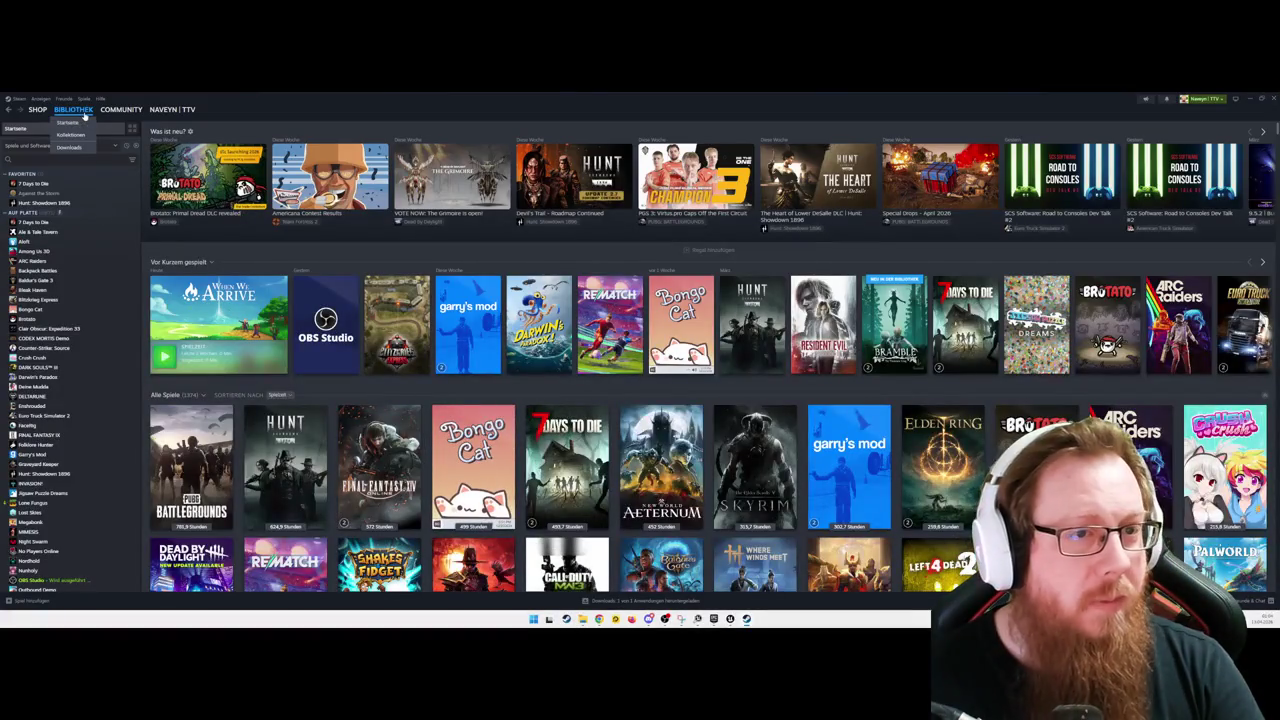
{"action": "left_click", "coordinate": [38, 110]}
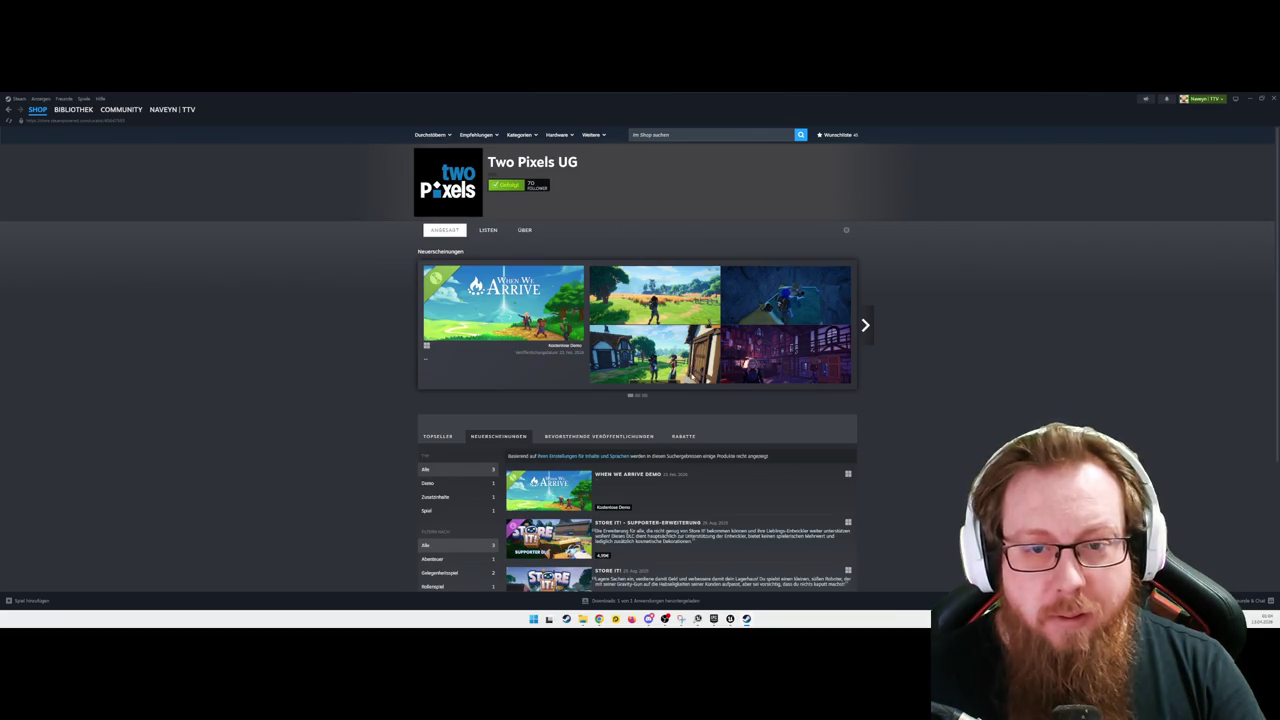
Step: Open the When We Arrive store page and scroll down to its Infos zum Spiel section
{"action": "scroll", "coordinate": [657, 363], "scroll_direction": "down", "scroll_amount": 3}
{"action": "left_click", "coordinate": [652, 365]}
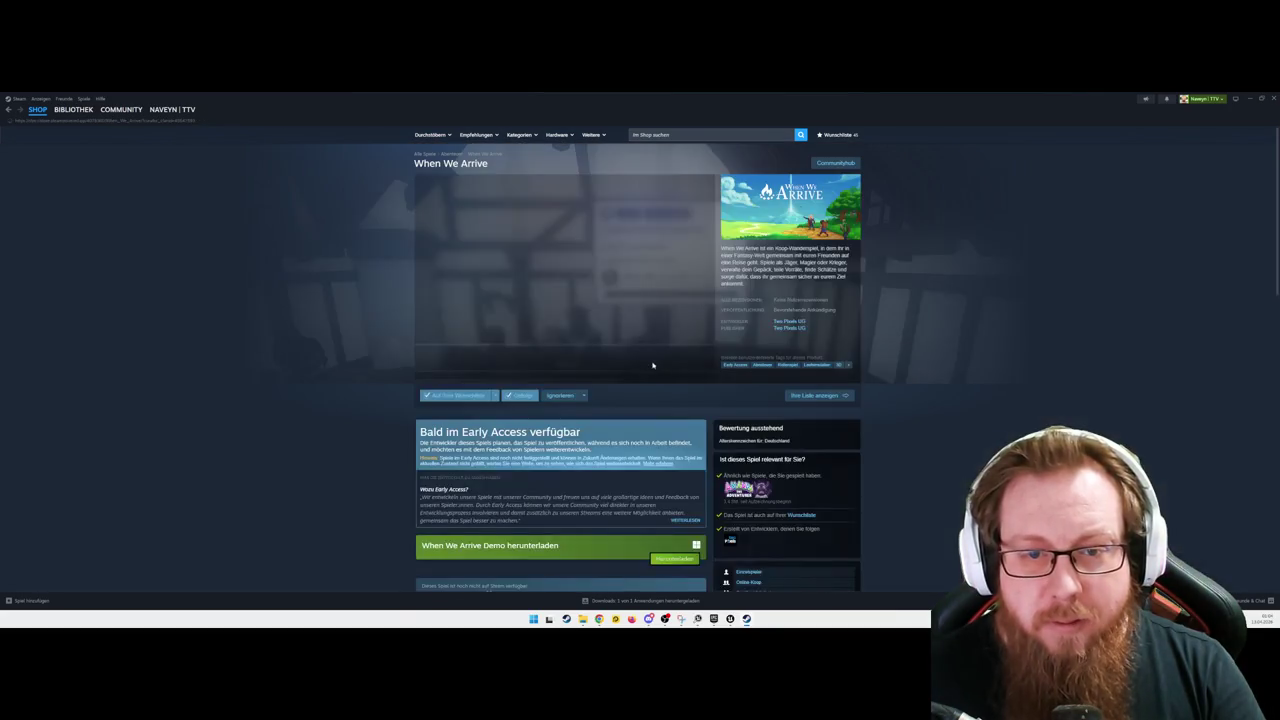
{"action": "scroll", "coordinate": [500, 420], "scroll_direction": "down", "scroll_amount": 6}
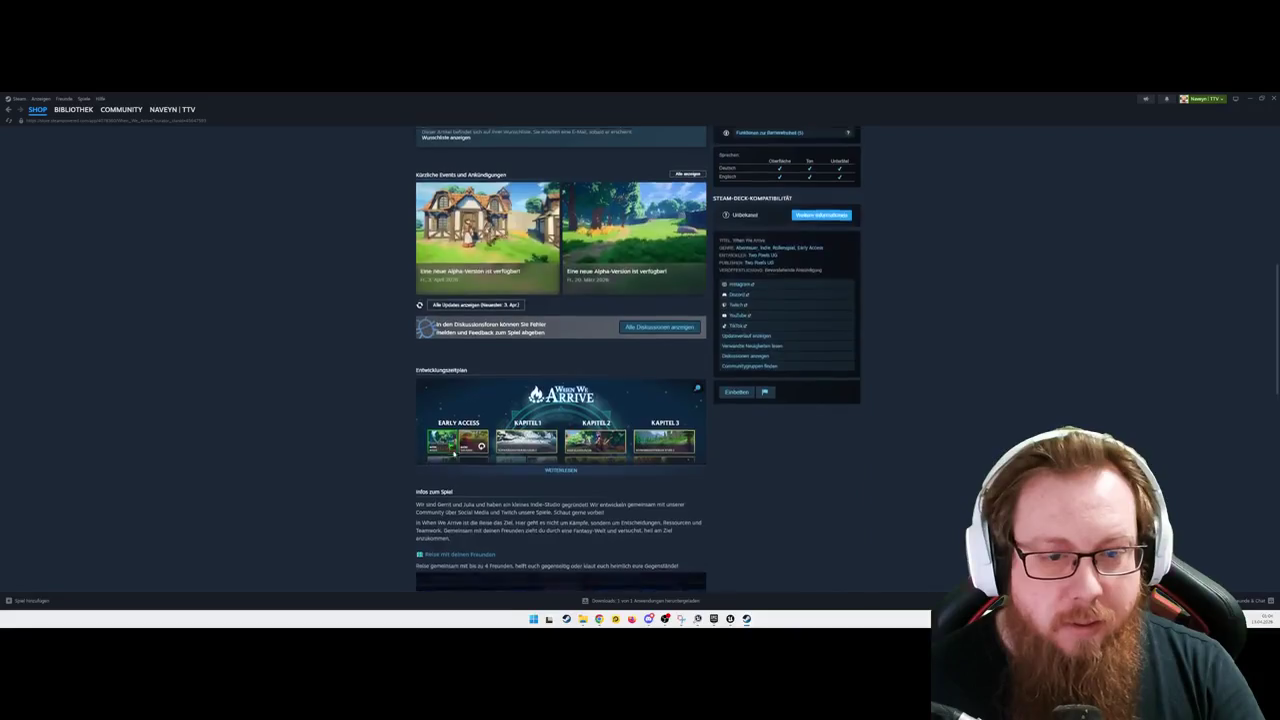
{"action": "scroll", "coordinate": [454, 452], "scroll_direction": "down", "scroll_amount": 3}
Step: Highlight passages of the Infos zum Spiel description text
{"action": "left_click_drag", "start_coordinate": [424, 279], "coordinate": [514, 304]}
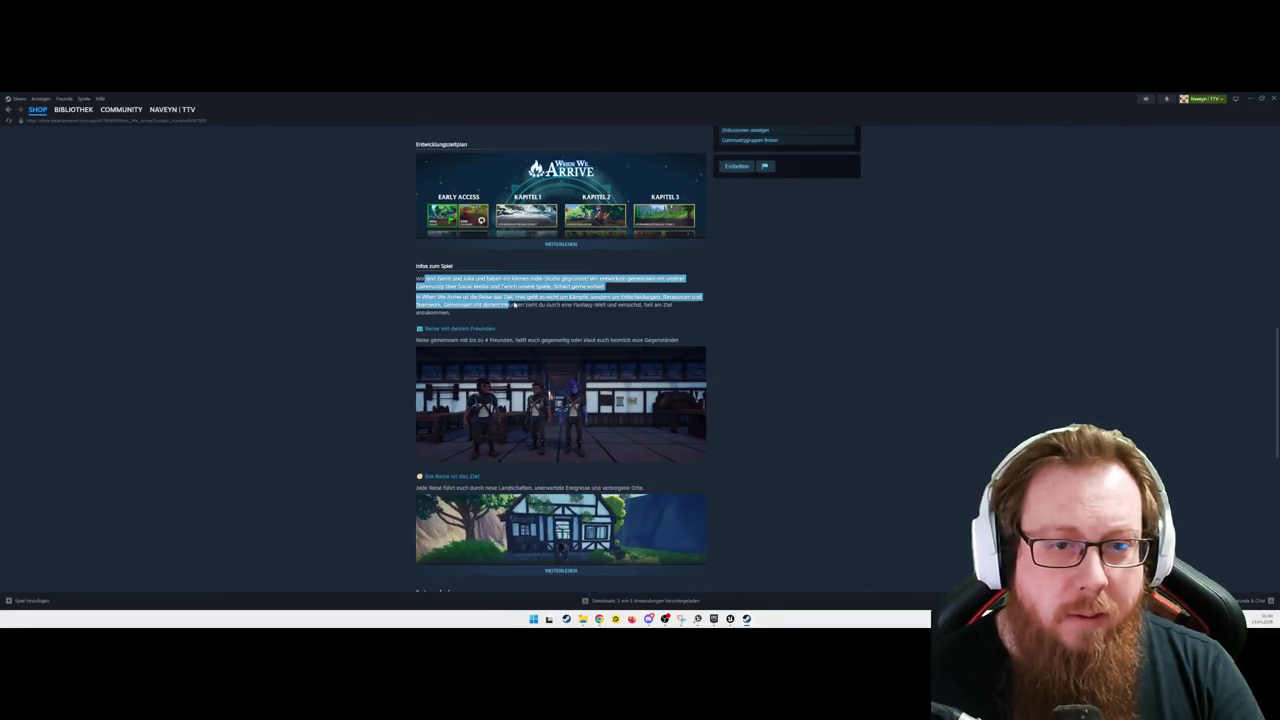
{"action": "left_click", "coordinate": [508, 313]}
{"action": "left_click_drag", "start_coordinate": [450, 279], "coordinate": [509, 304]}
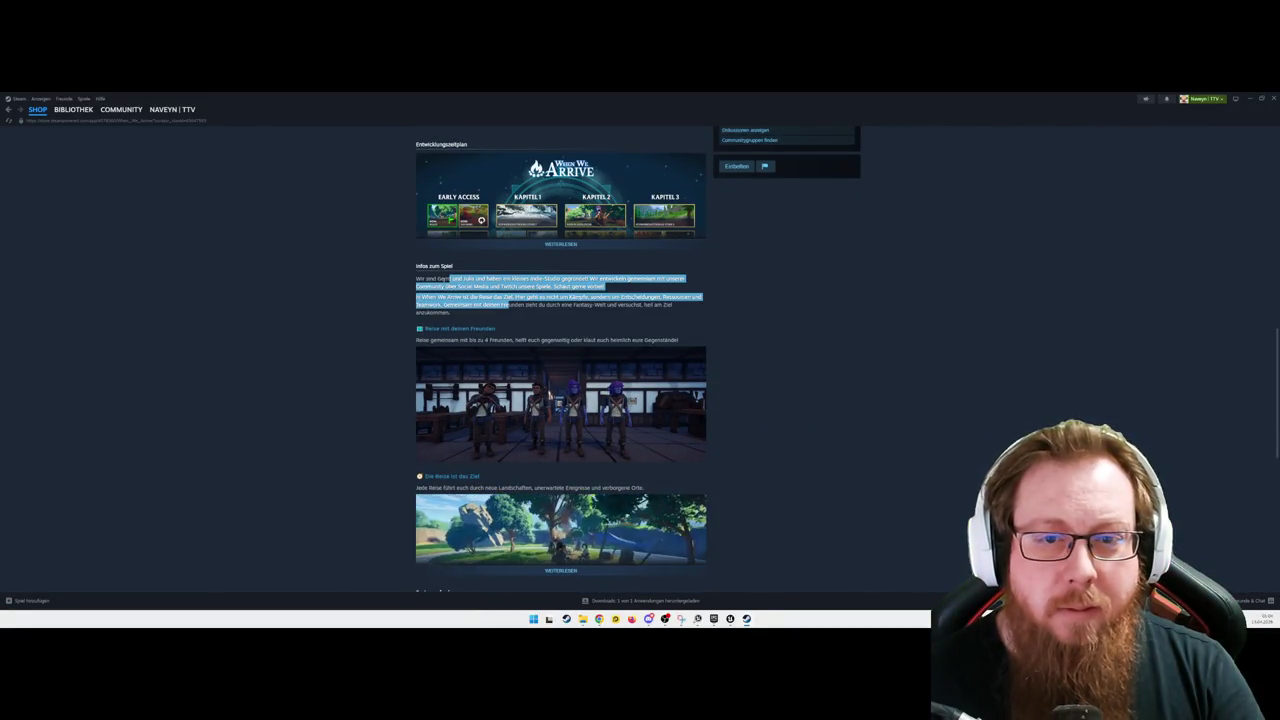
{"action": "left_click", "coordinate": [509, 304]}
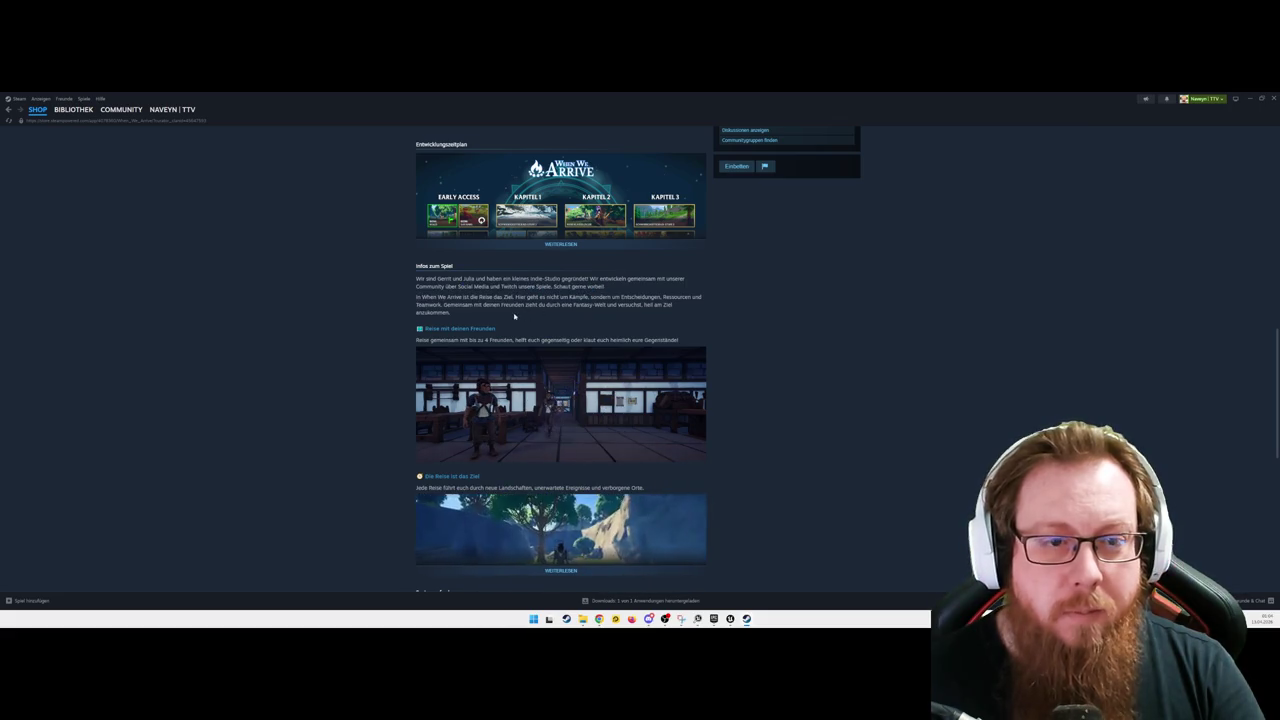
{"action": "left_click_drag", "start_coordinate": [432, 299], "coordinate": [503, 313]}
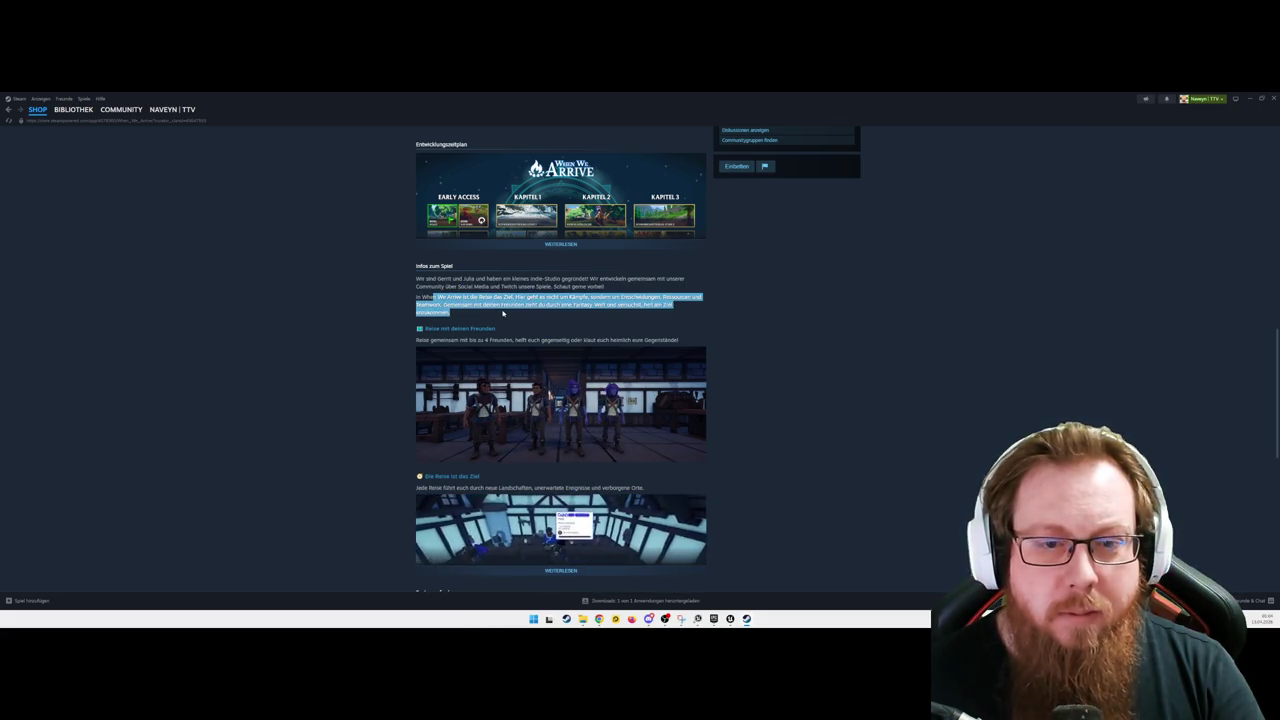
Step: Scroll to the Entwicklungszeitplan roadmap and open its image in the enlarged viewer
{"action": "scroll", "coordinate": [837, 391], "scroll_direction": "up", "scroll_amount": 5}
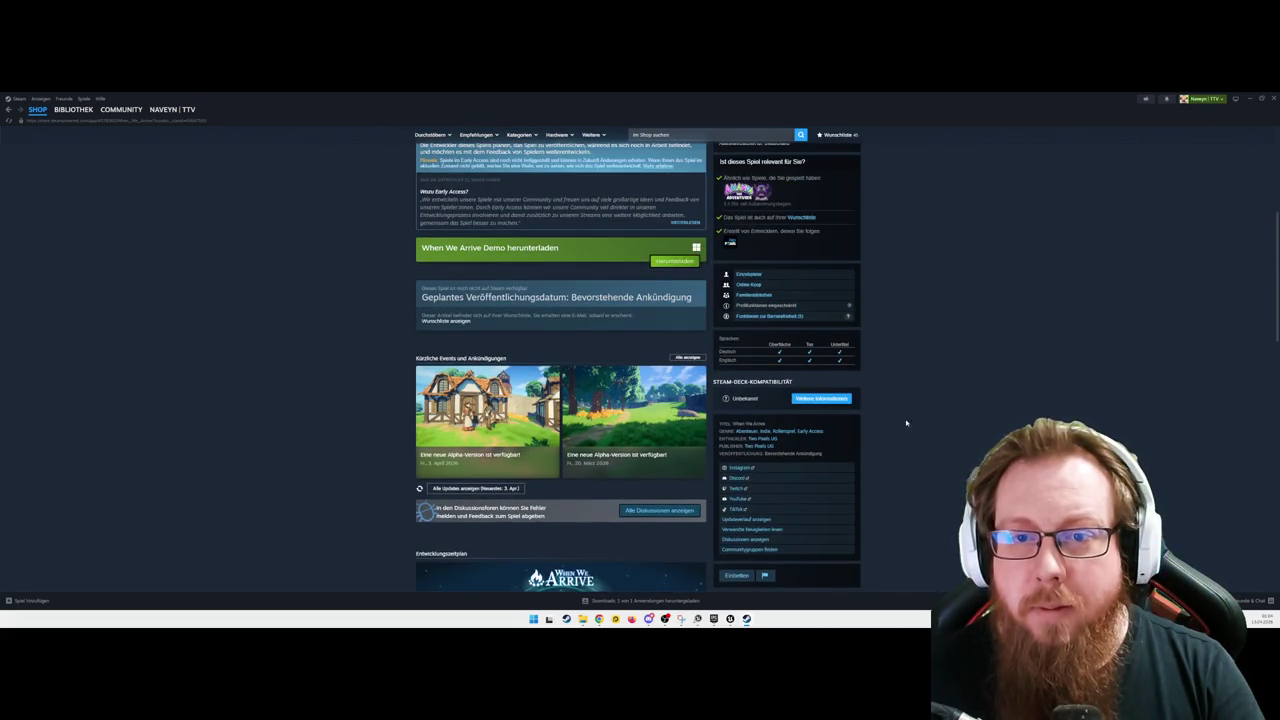
{"action": "scroll", "coordinate": [925, 416], "scroll_direction": "up", "scroll_amount": 1}
{"action": "scroll", "coordinate": [925, 416], "scroll_direction": "down", "scroll_amount": 10}
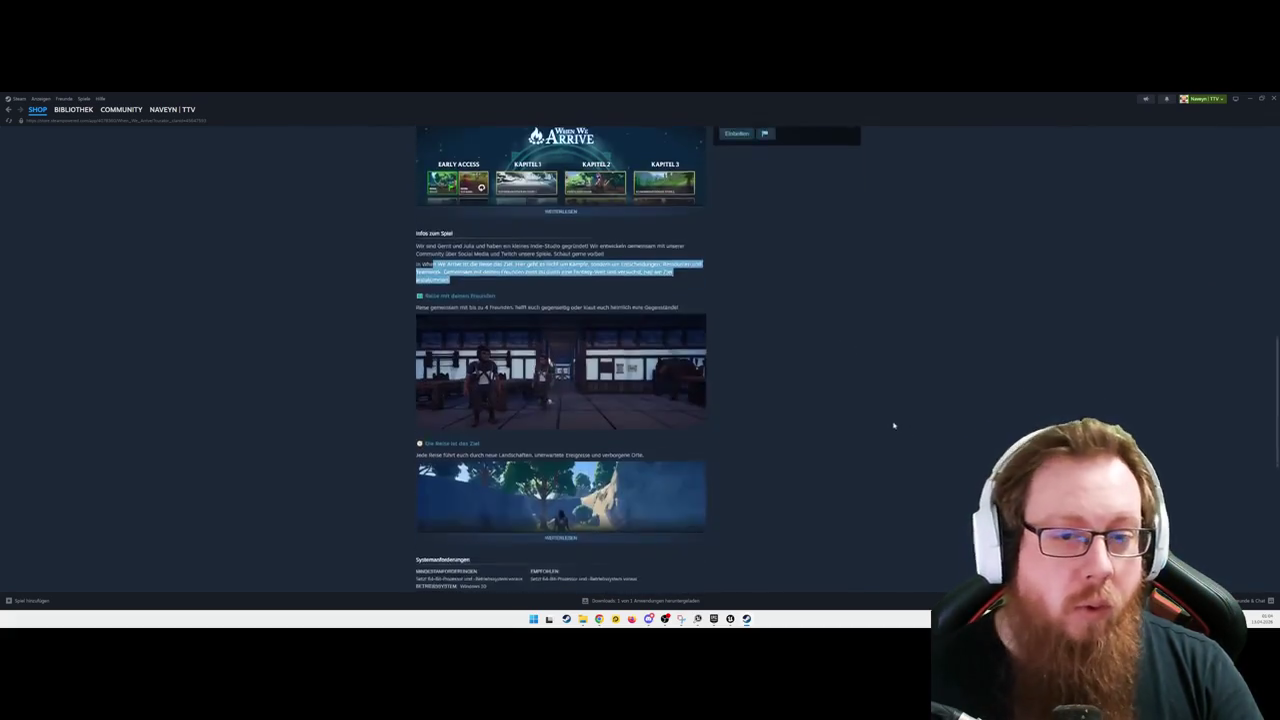
{"action": "scroll", "coordinate": [820, 400], "scroll_direction": "down", "scroll_amount": 3}
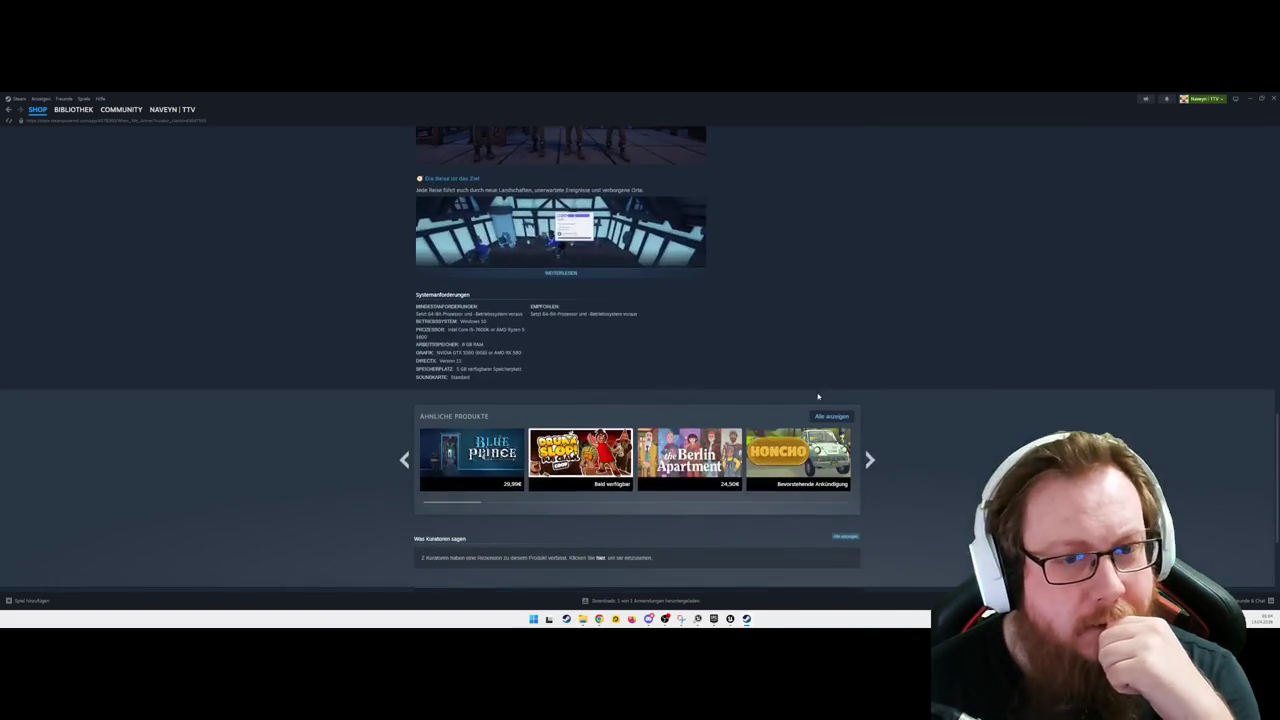
{"action": "scroll", "coordinate": [709, 343], "scroll_direction": "up", "scroll_amount": 3}
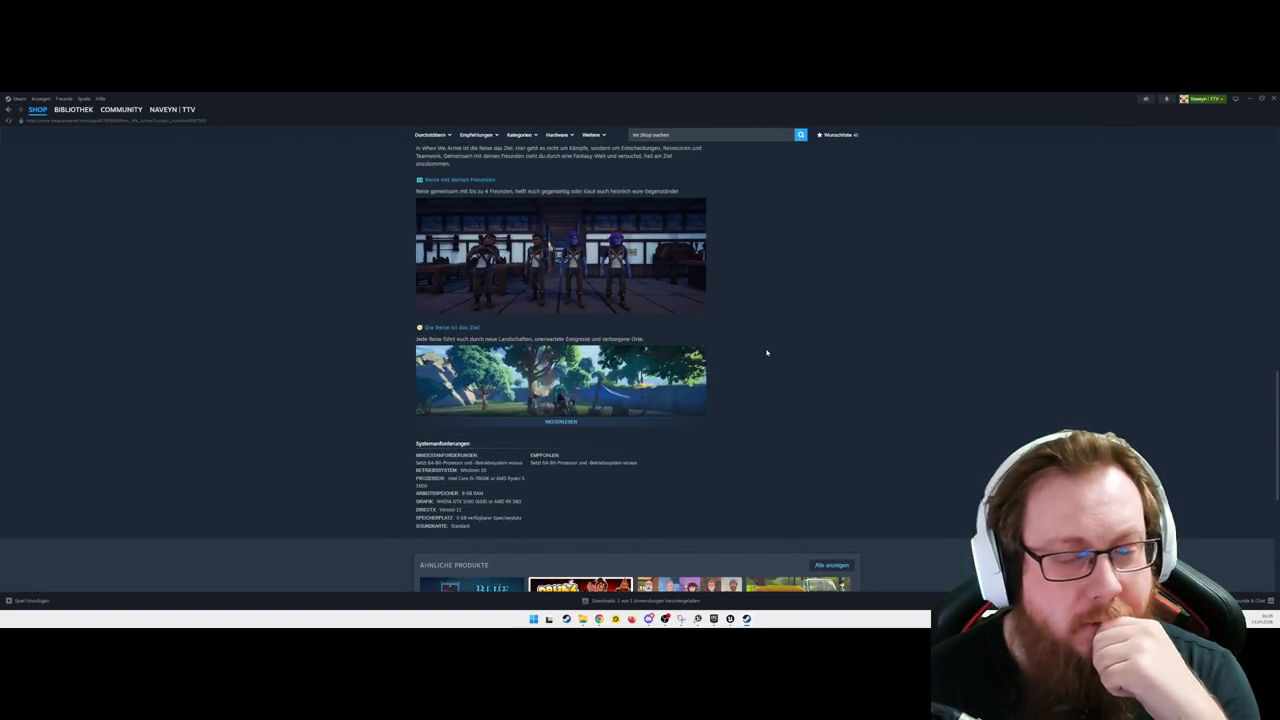
{"action": "scroll", "coordinate": [766, 353], "scroll_direction": "up", "scroll_amount": 3}
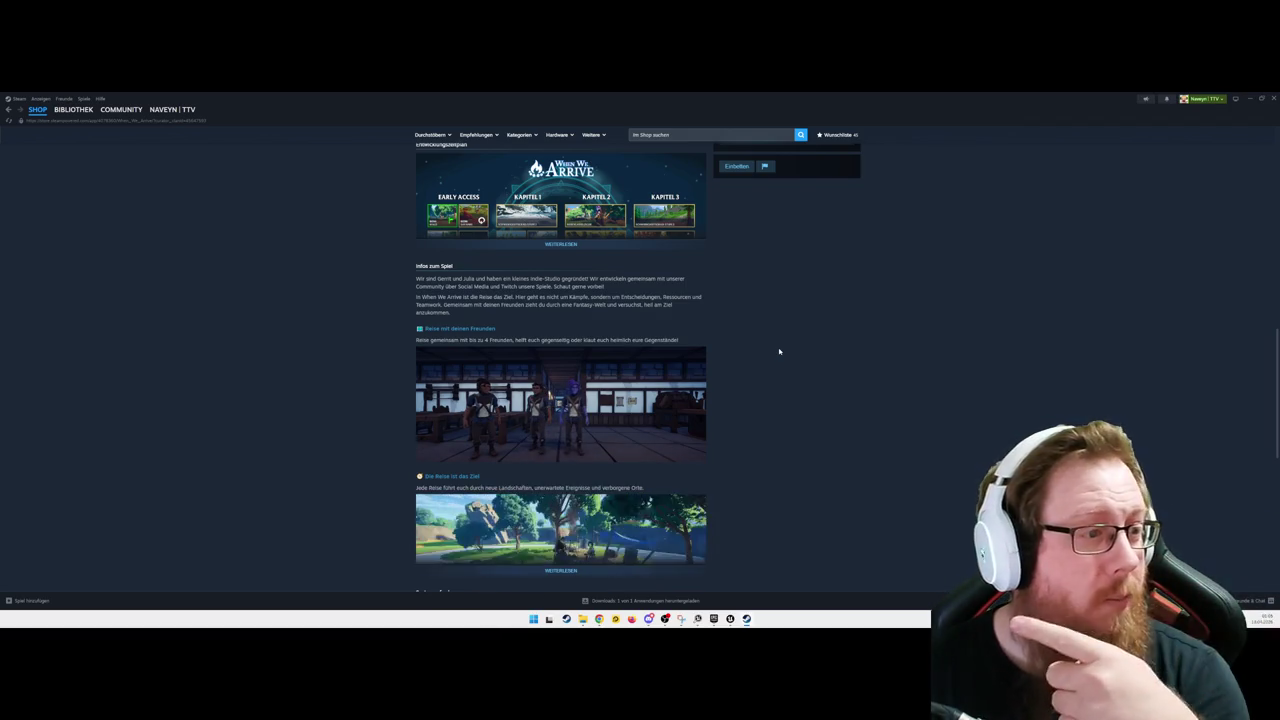
{"action": "scroll", "coordinate": [779, 351], "scroll_direction": "up", "scroll_amount": 3}
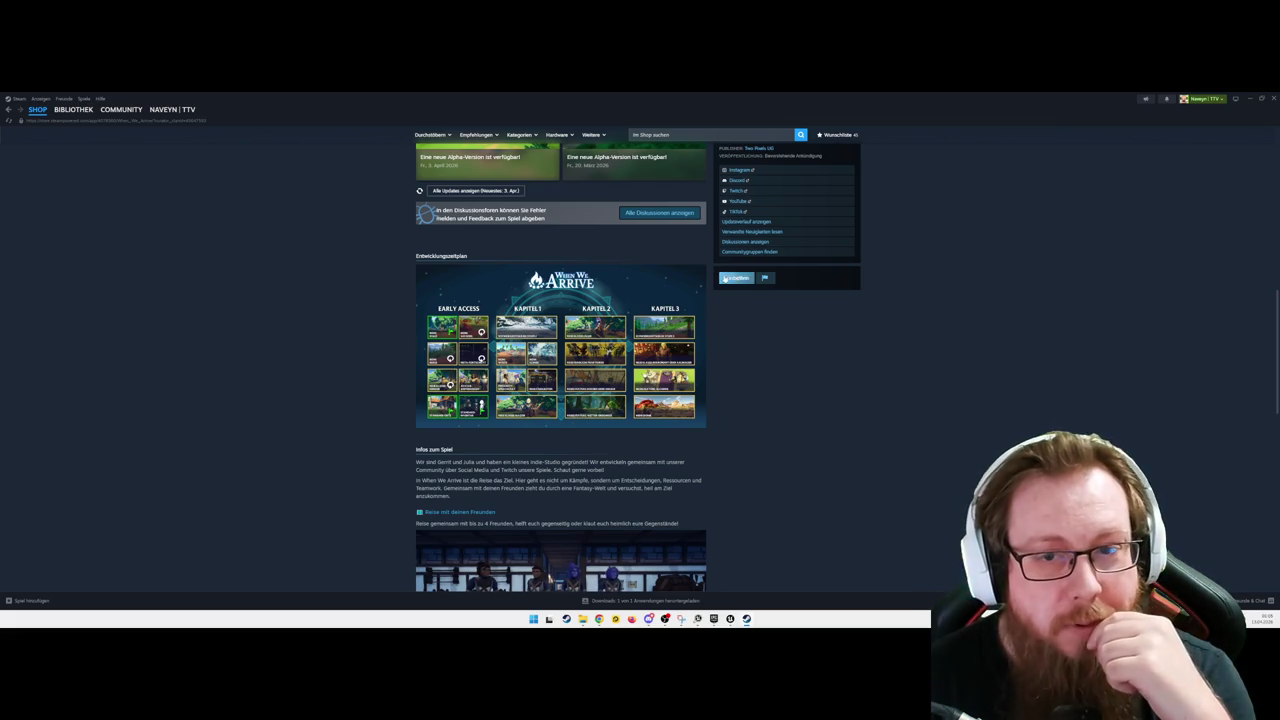
{"action": "left_click", "coordinate": [697, 274]}
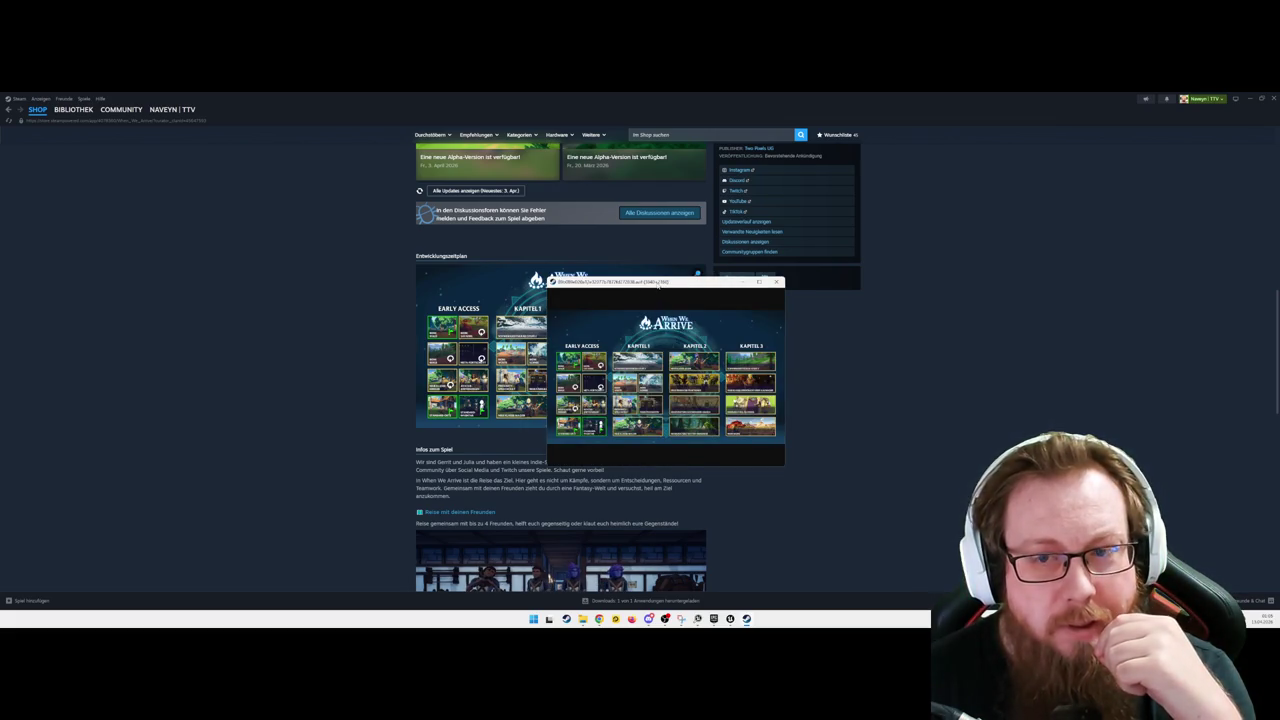
Step: Maximize the roadmap viewer, close it with Schließen, and switch back to Unreal
{"action": "double_click", "coordinate": [659, 283]}
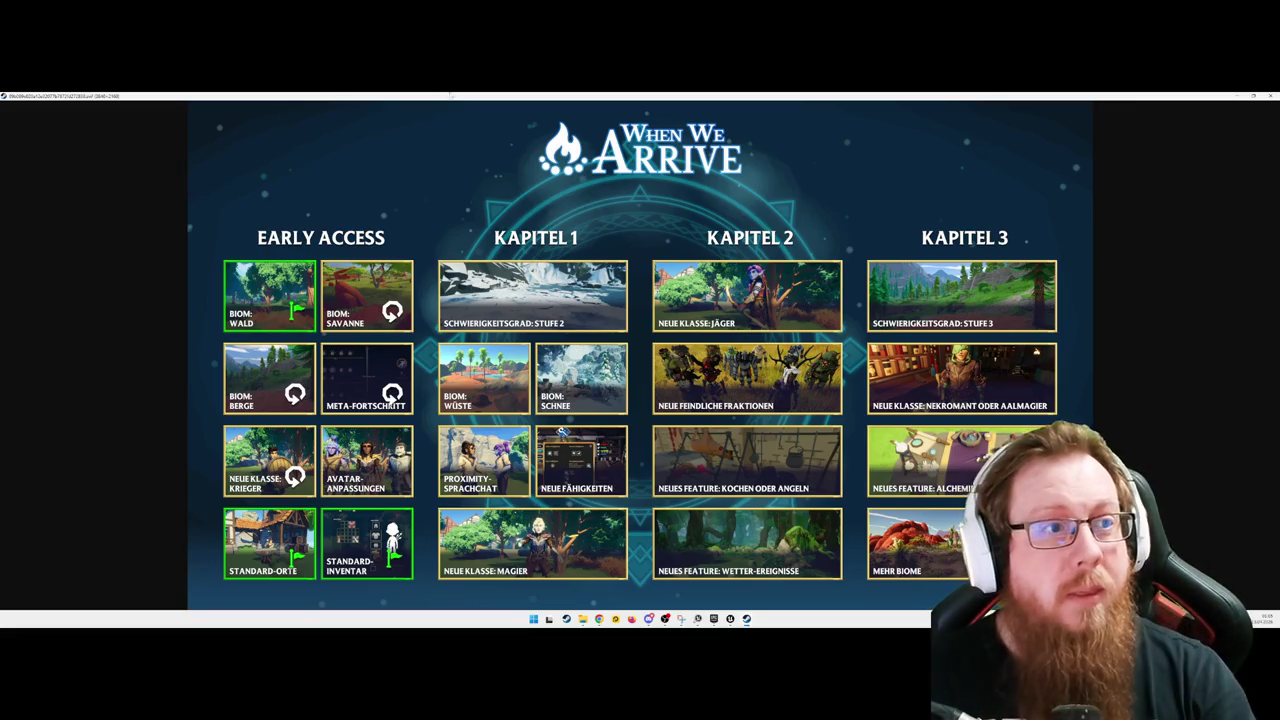
{"action": "right_click", "coordinate": [450, 95]}
{"action": "left_click", "coordinate": [448, 142]}
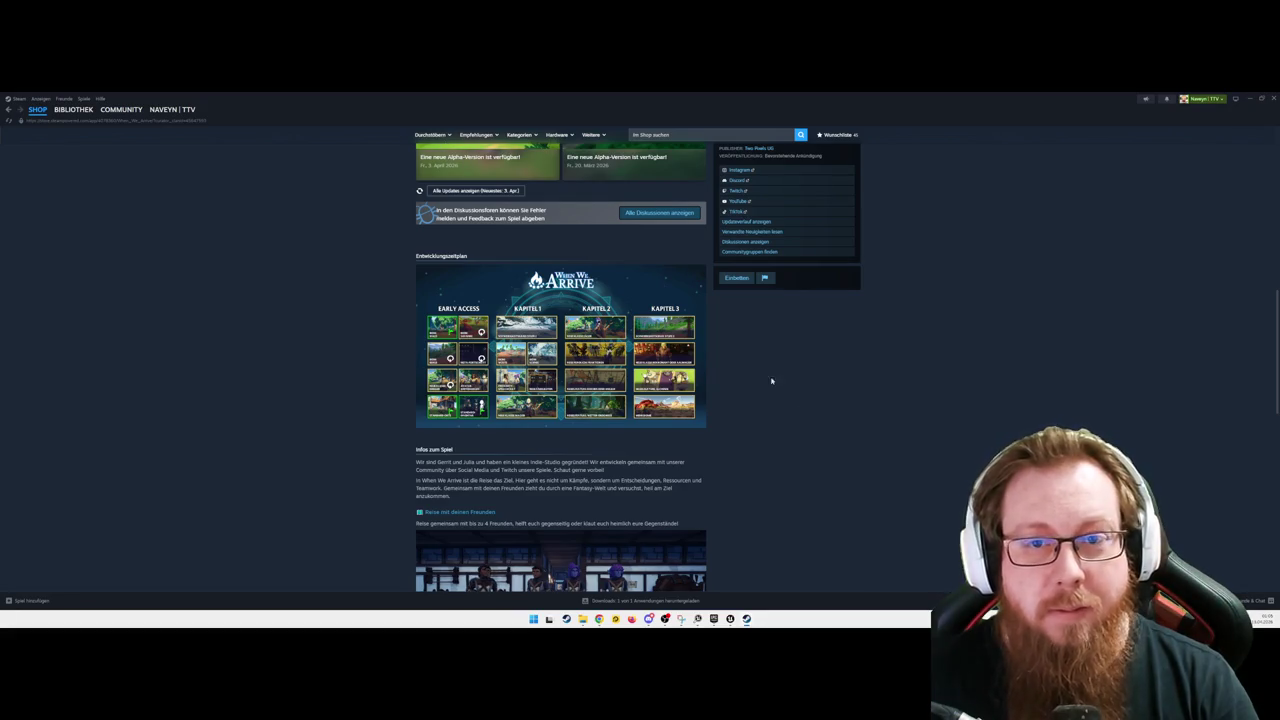
{"action": "key", "text": "alt+Tab"}
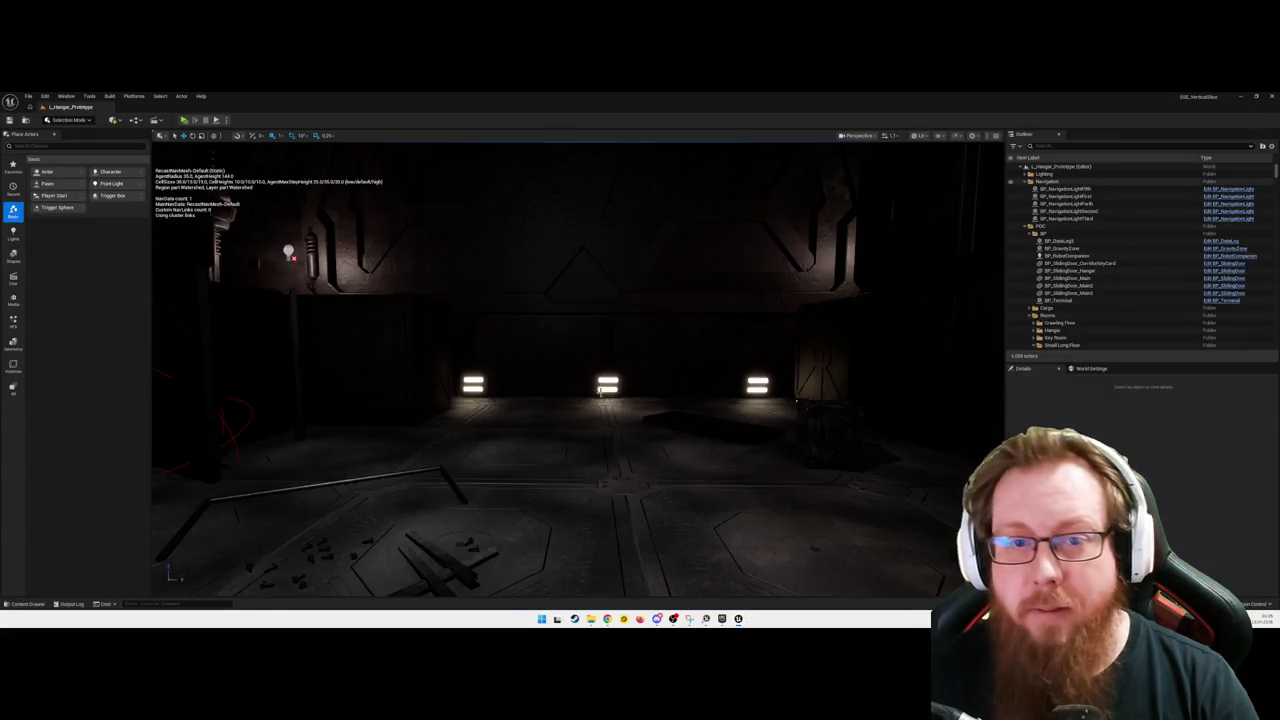
Step: Fly the camera through the door and corridors into the dark hall, facing the three wall lights
{"action": "key", "text": "s"}
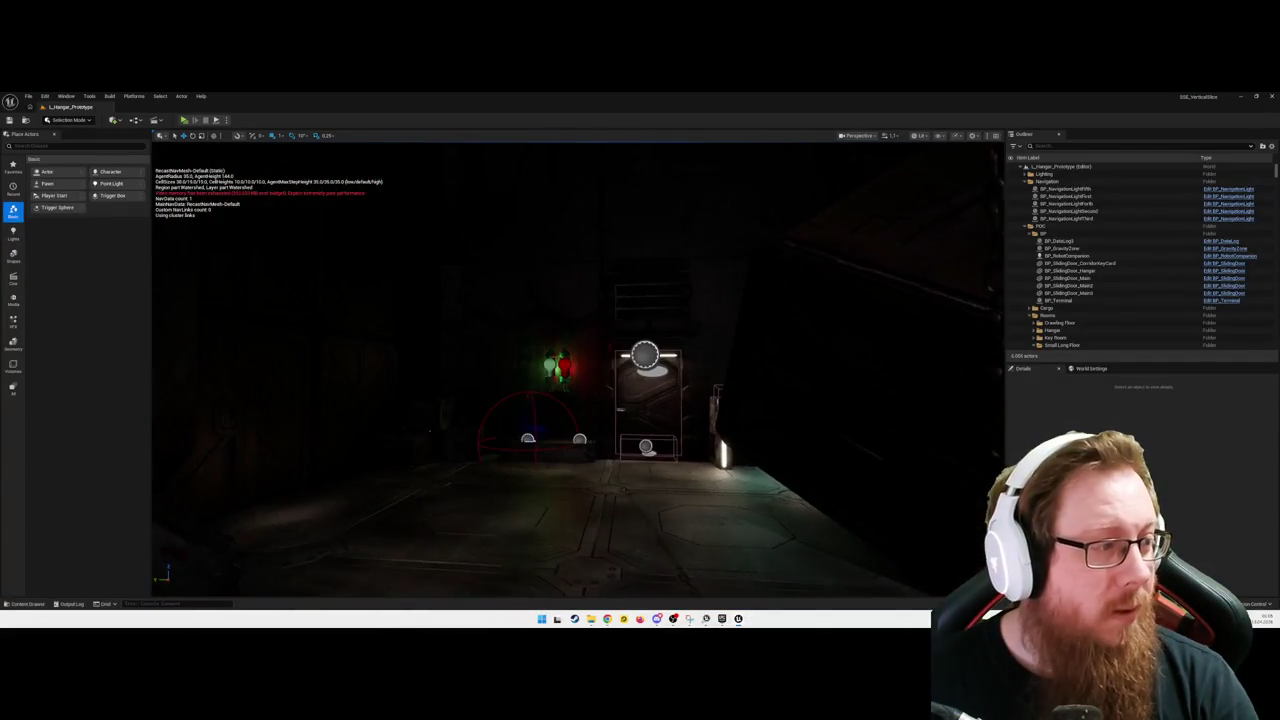
{"action": "key", "text": "w"}
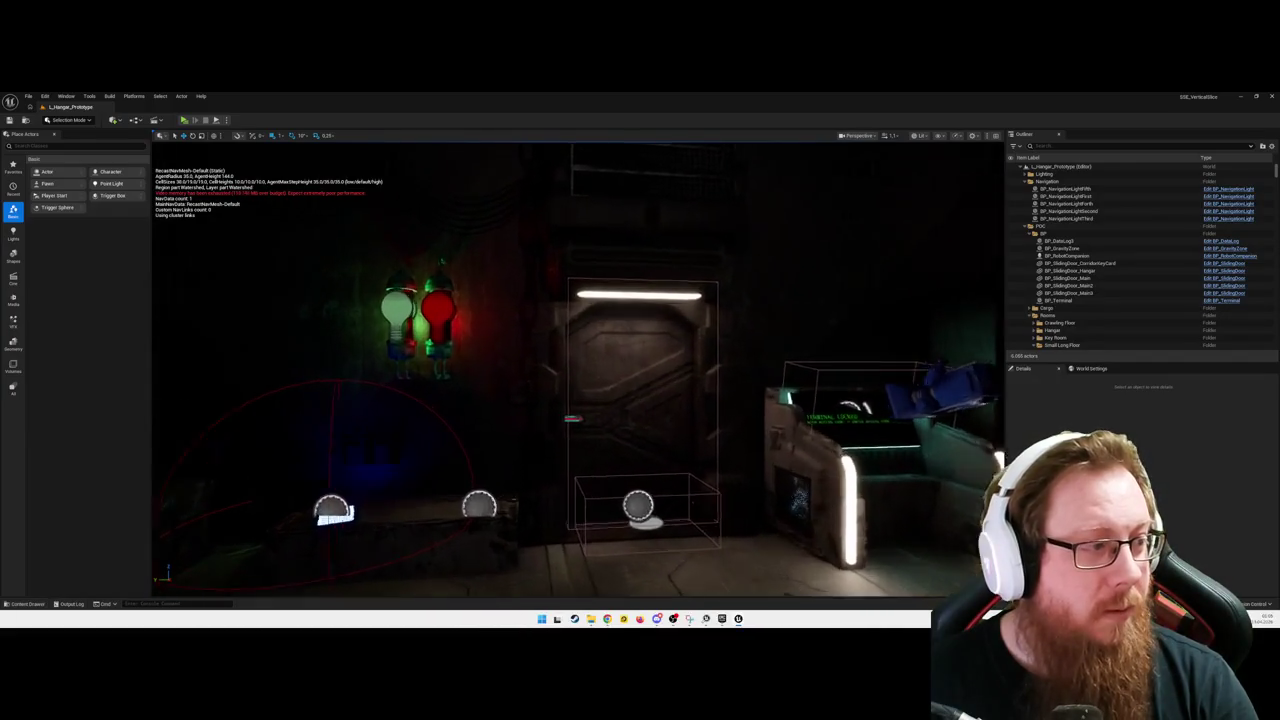
{"action": "key", "text": "w"}
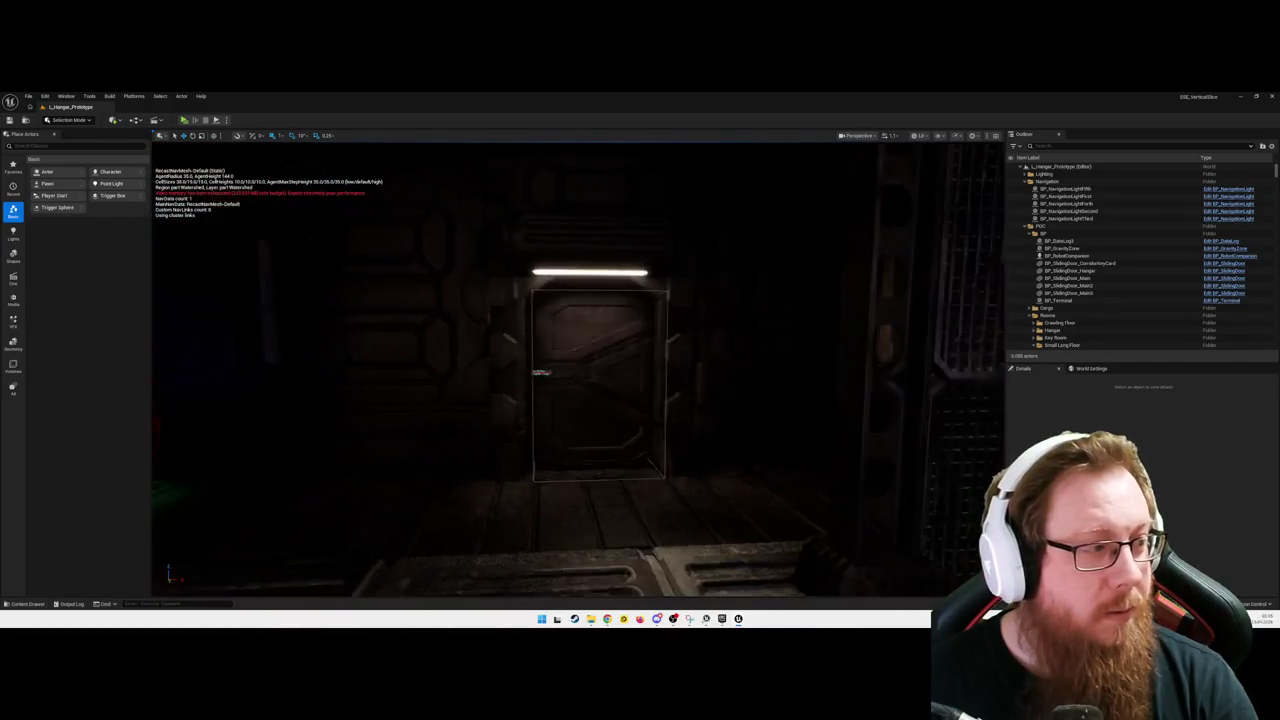
{"action": "key", "text": "w"}
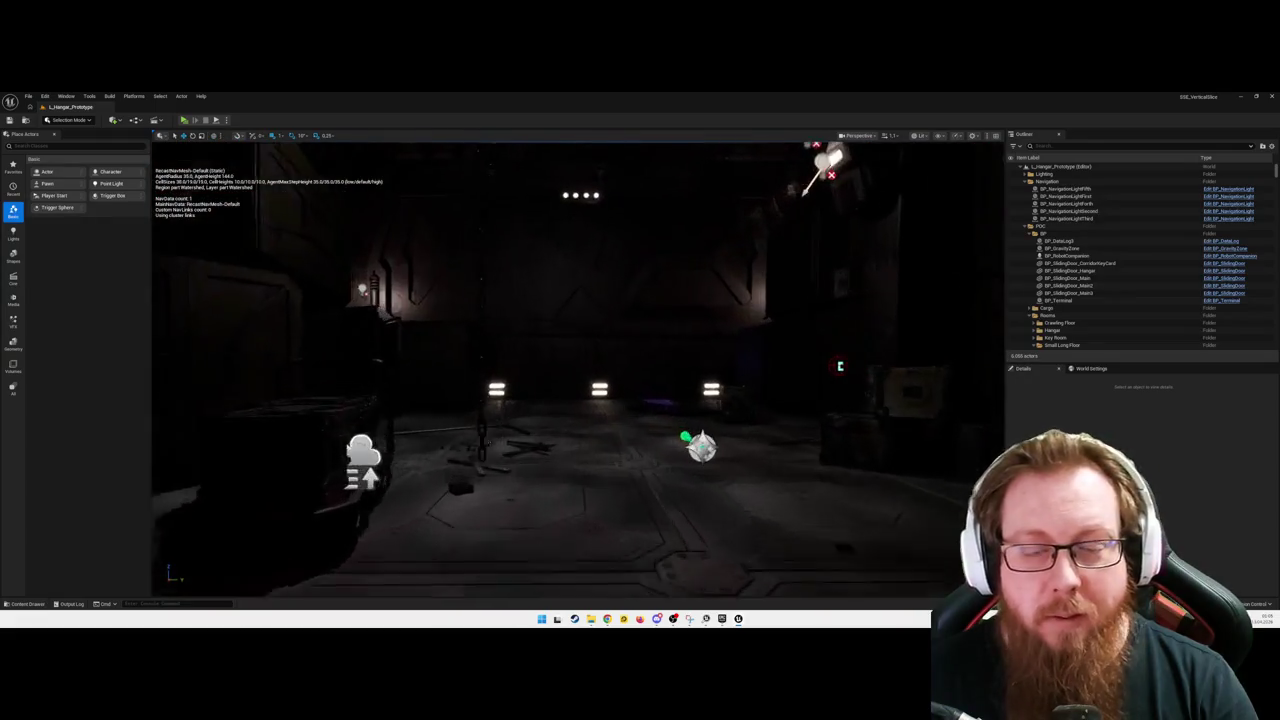
{"action": "key", "text": "s"}
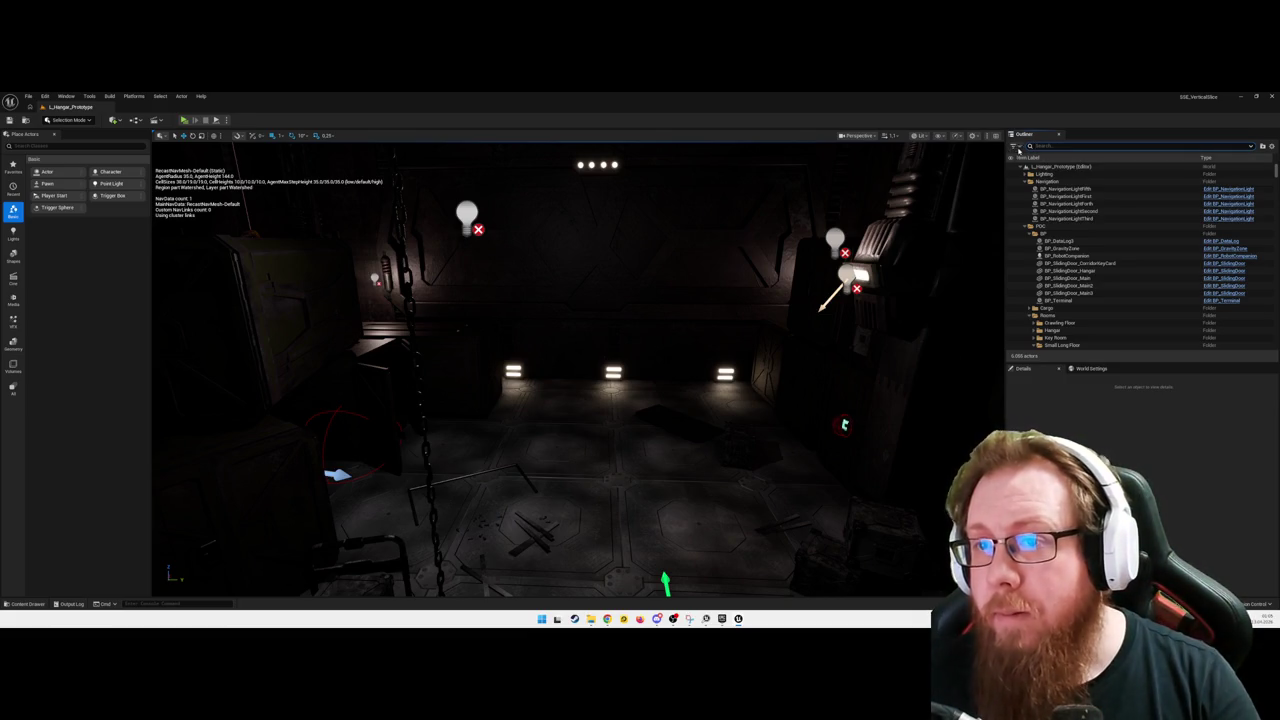
{"action": "left_click", "coordinate": [1015, 146]}
Step: Filter the Outliner to show only Lights actors
{"action": "mouse_move", "coordinate": [1072, 300]}
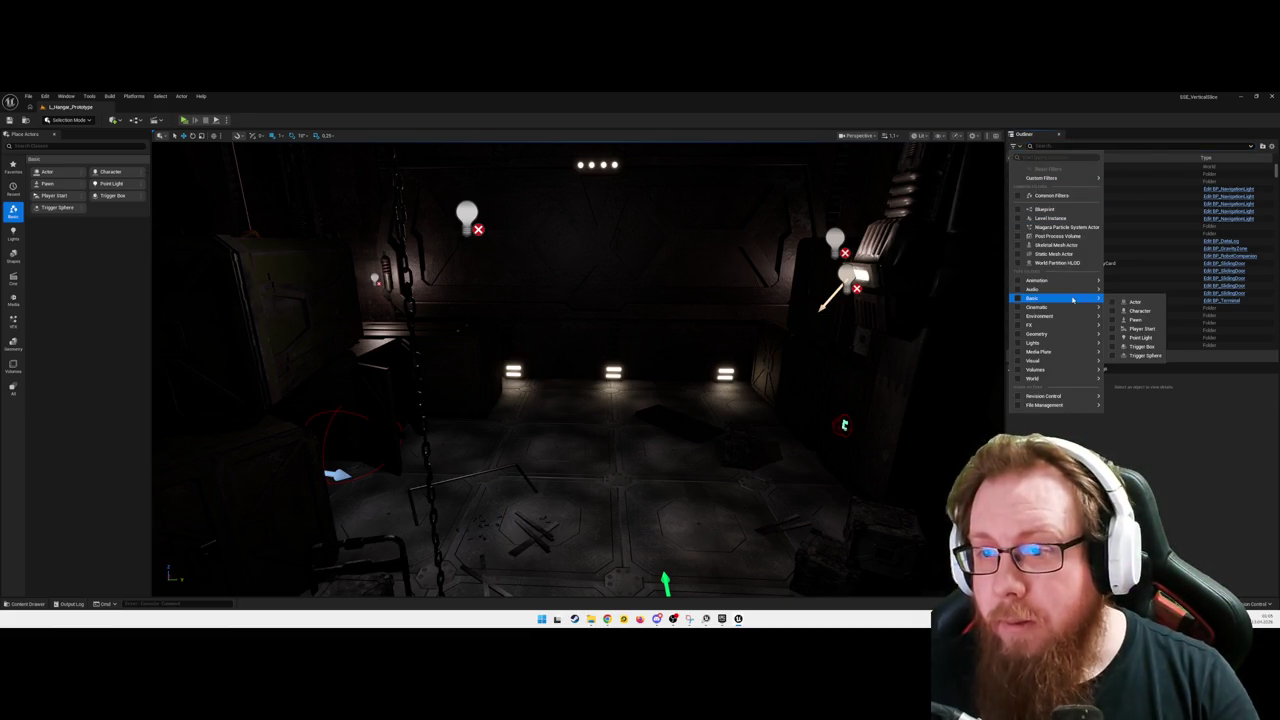
{"action": "left_click", "coordinate": [1040, 343]}
{"action": "left_click", "coordinate": [995, 280]}
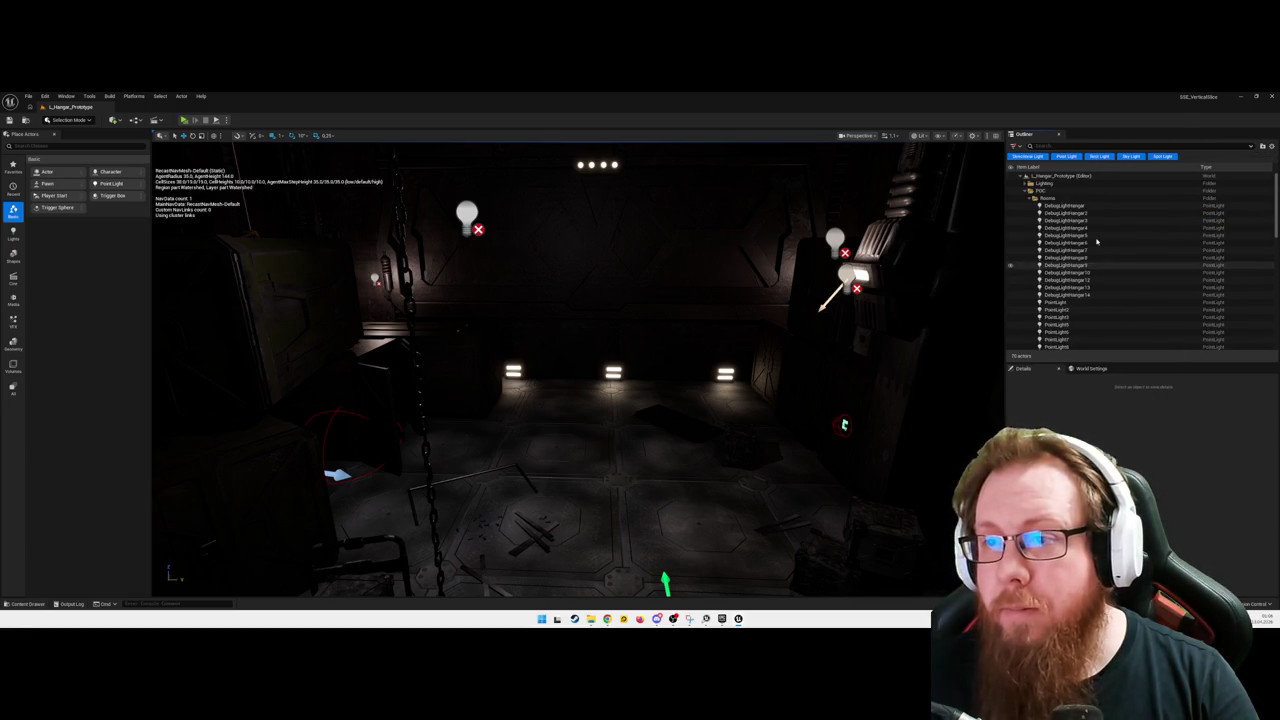
{"action": "scroll", "coordinate": [1116, 263], "scroll_direction": "down", "scroll_amount": 6}
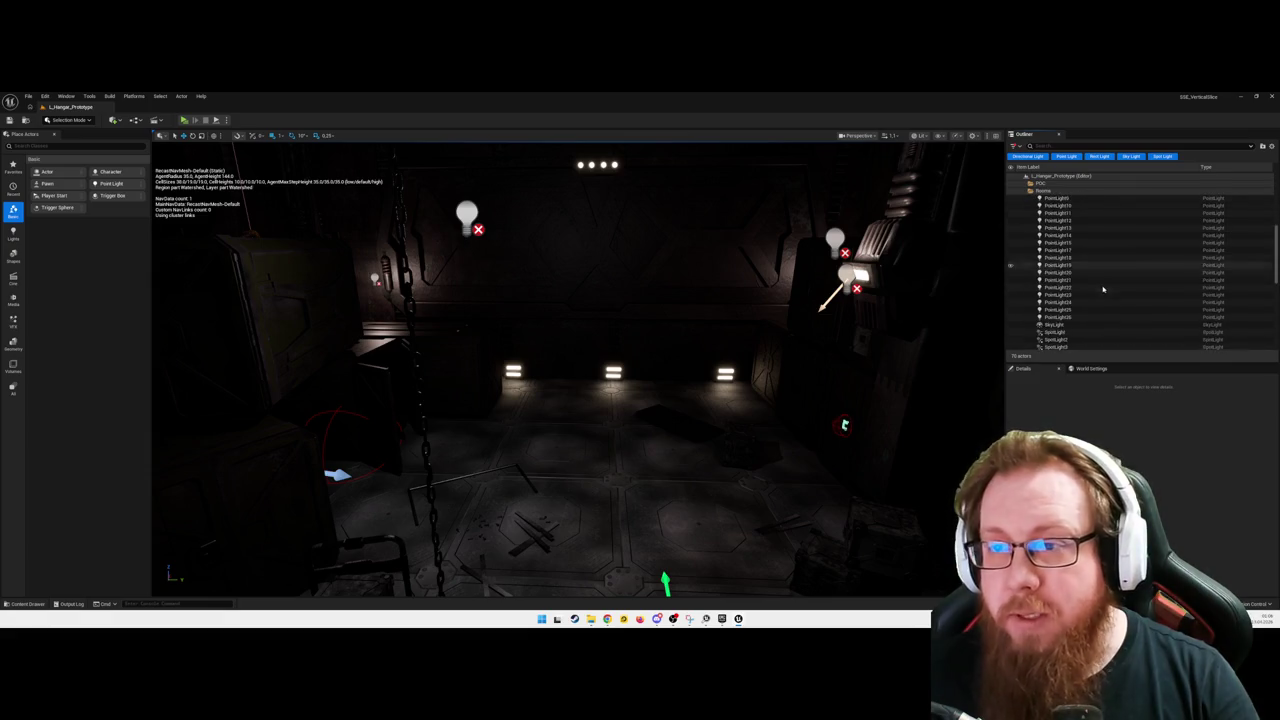
{"action": "scroll", "coordinate": [1103, 290], "scroll_direction": "down", "scroll_amount": 6}
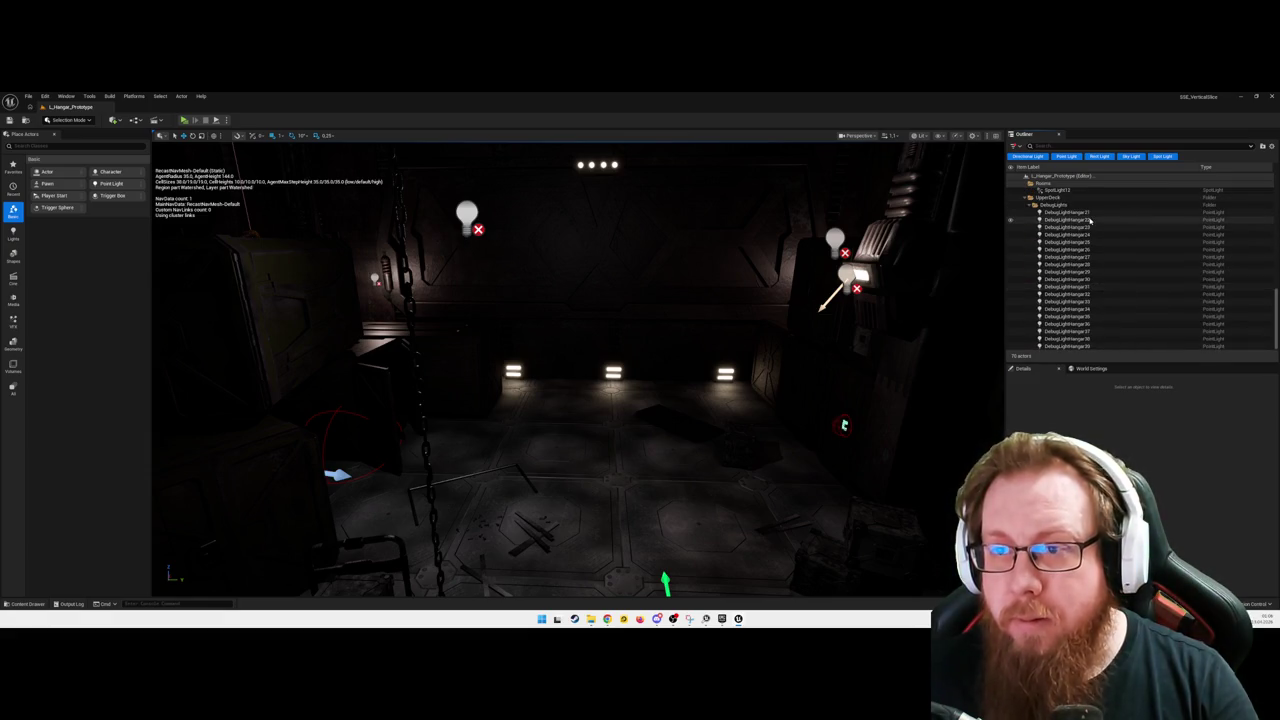
{"action": "scroll", "coordinate": [1092, 219], "scroll_direction": "up", "scroll_amount": 10}
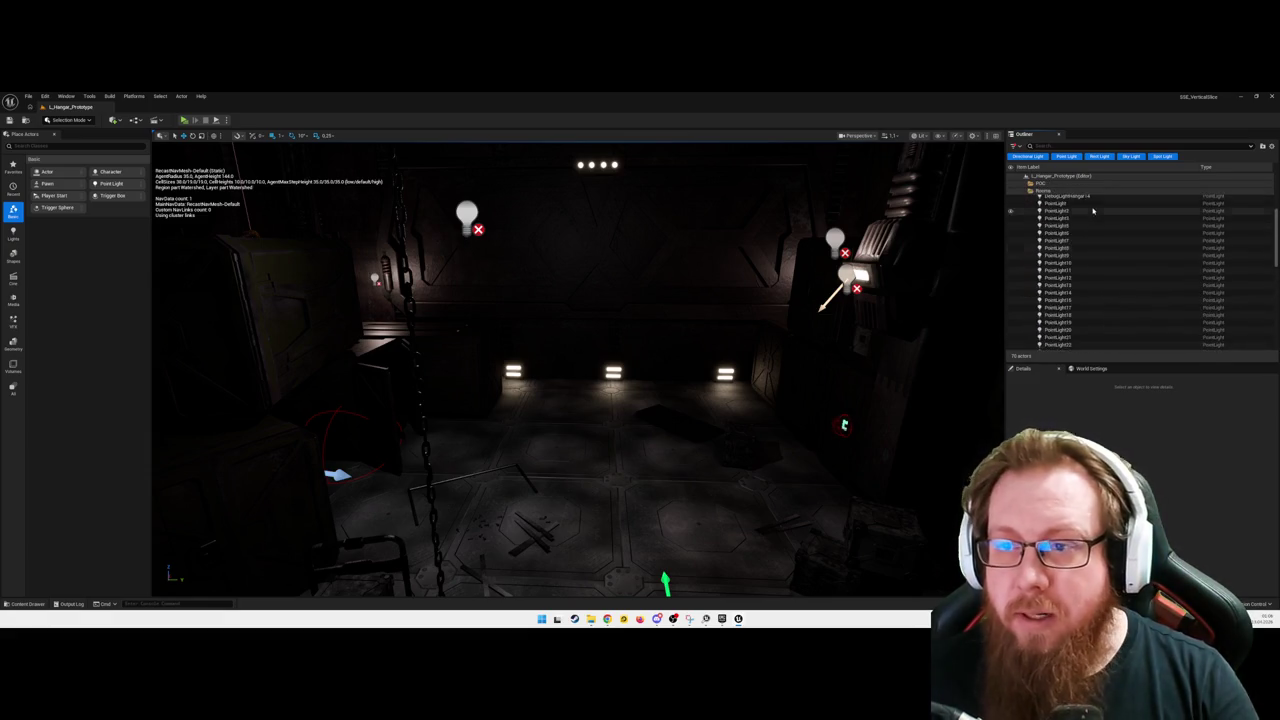
Step: Select all listed lights with Ctrl+A and frame them with F
{"action": "left_click", "coordinate": [1108, 244]}
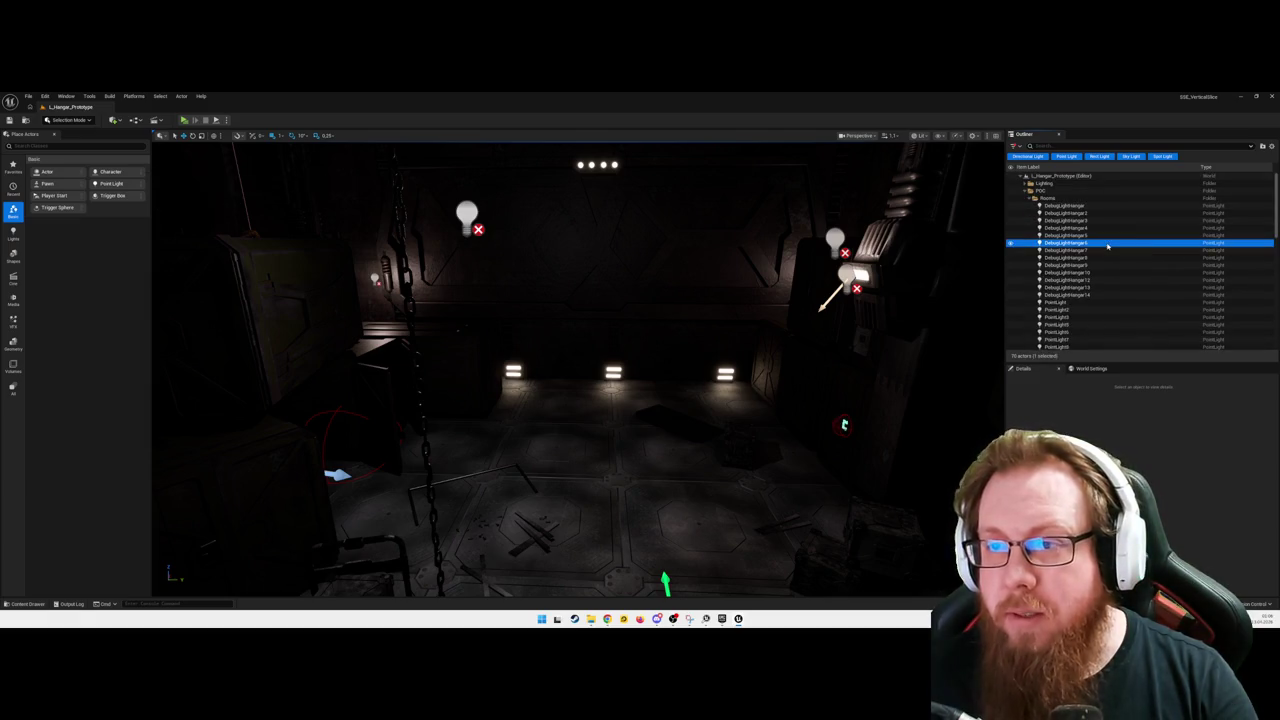
{"action": "key", "text": "ctrl+a"}
{"action": "key", "text": "f"}
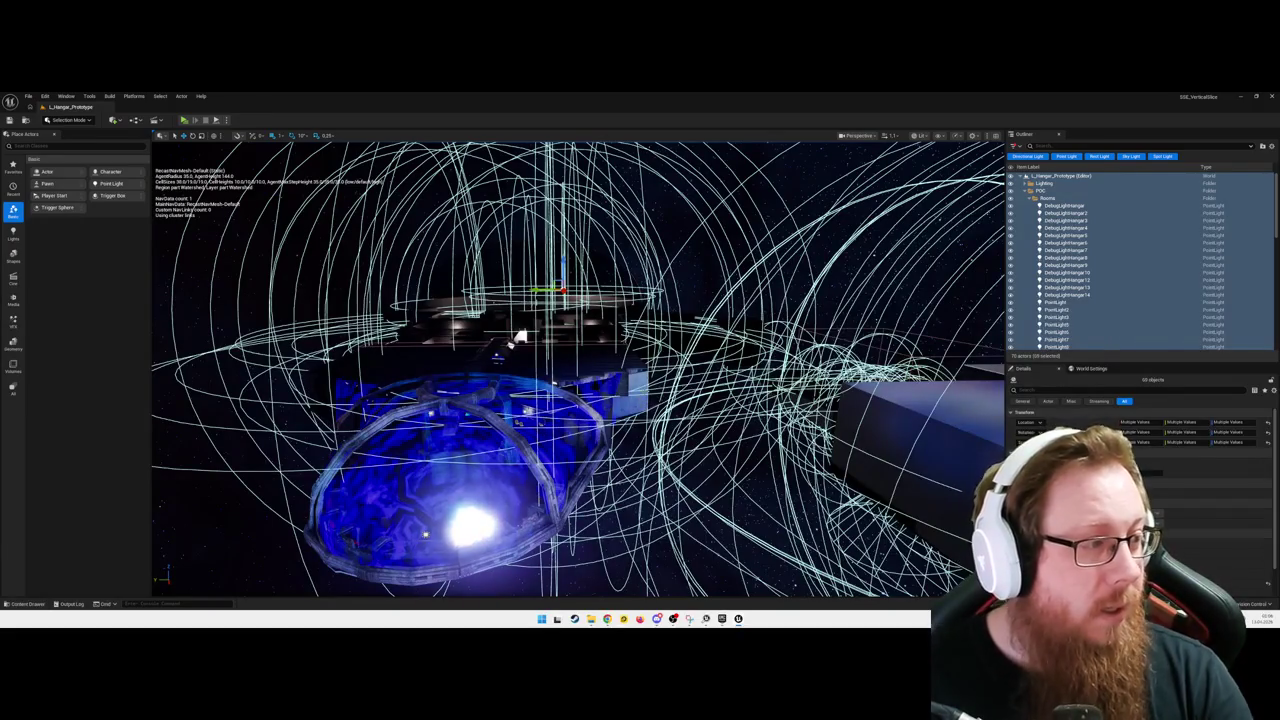
Step: Orbit and fly around the ship to review the point light radii near the blue dome
{"action": "left_click_drag", "start_coordinate": [387, 395], "coordinate": [322, 424]}
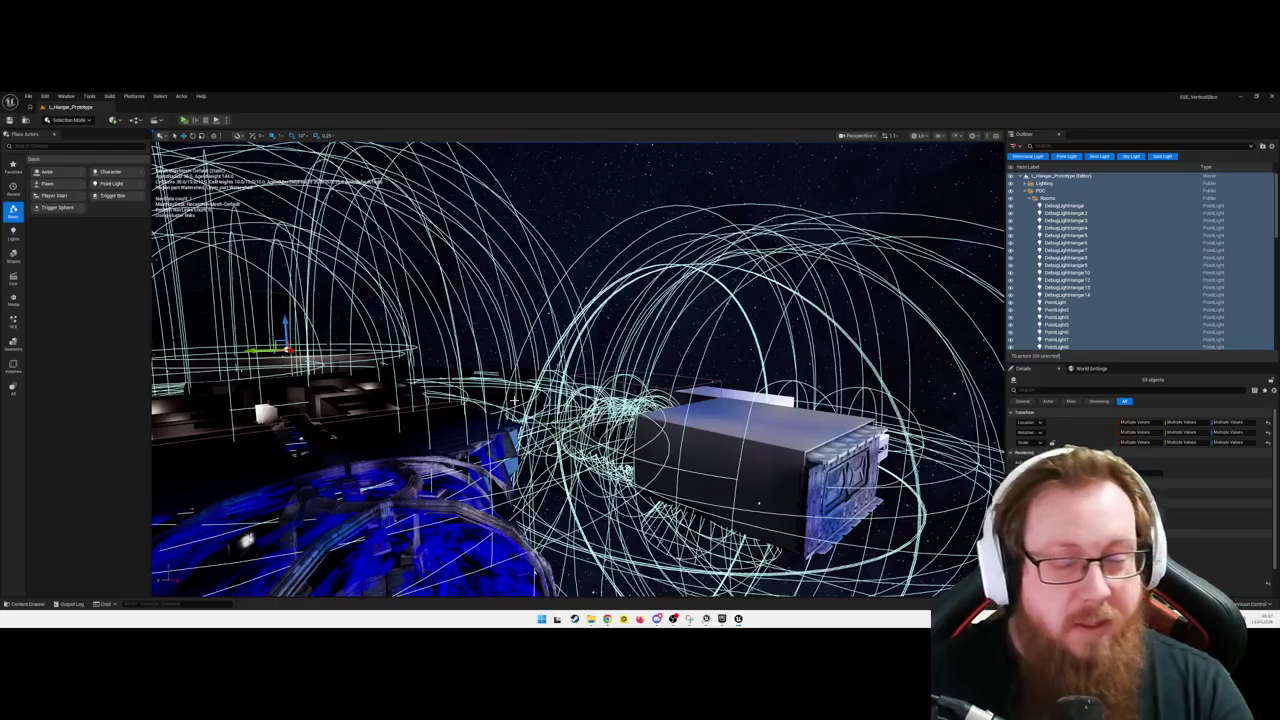
{"action": "left_click_drag", "start_coordinate": [514, 401], "coordinate": [484, 407]}
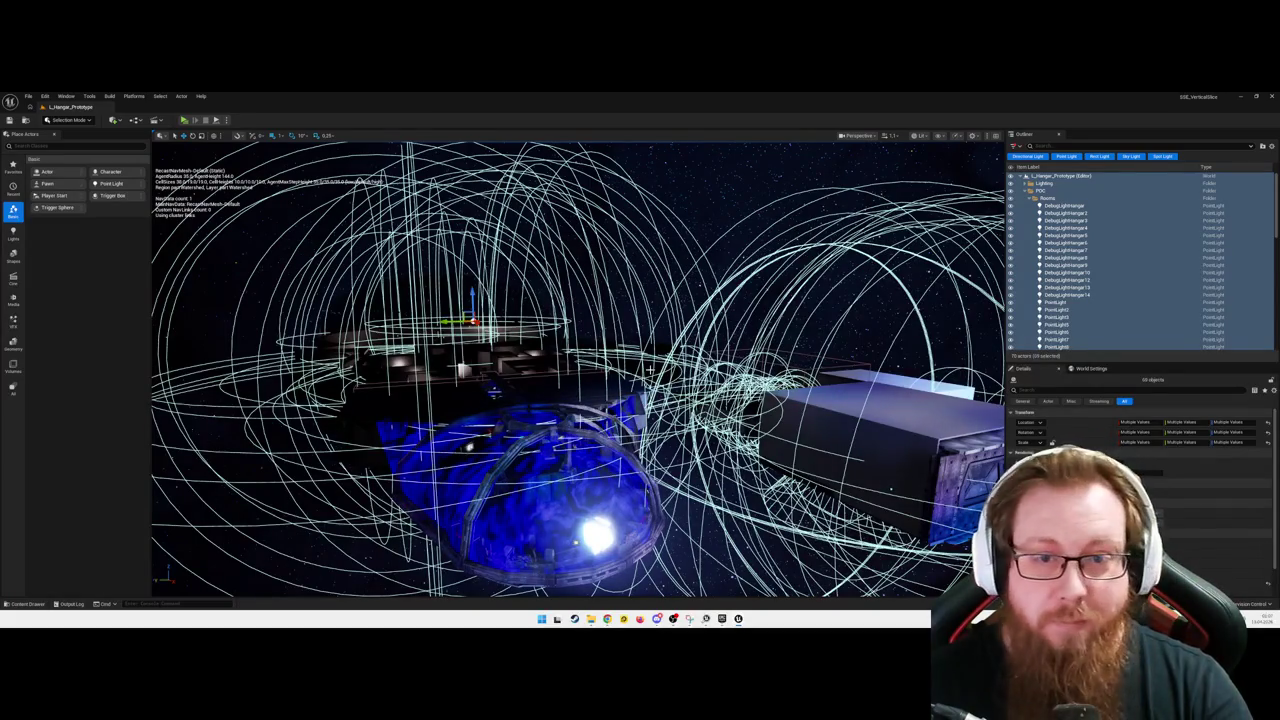
{"action": "mouse_move", "coordinate": [649, 369]}
{"action": "left_mouse_down"}
{"action": "mouse_move", "coordinate": [740, 325]}
{"action": "mouse_move", "coordinate": [660, 335]}
{"action": "left_mouse_up"}
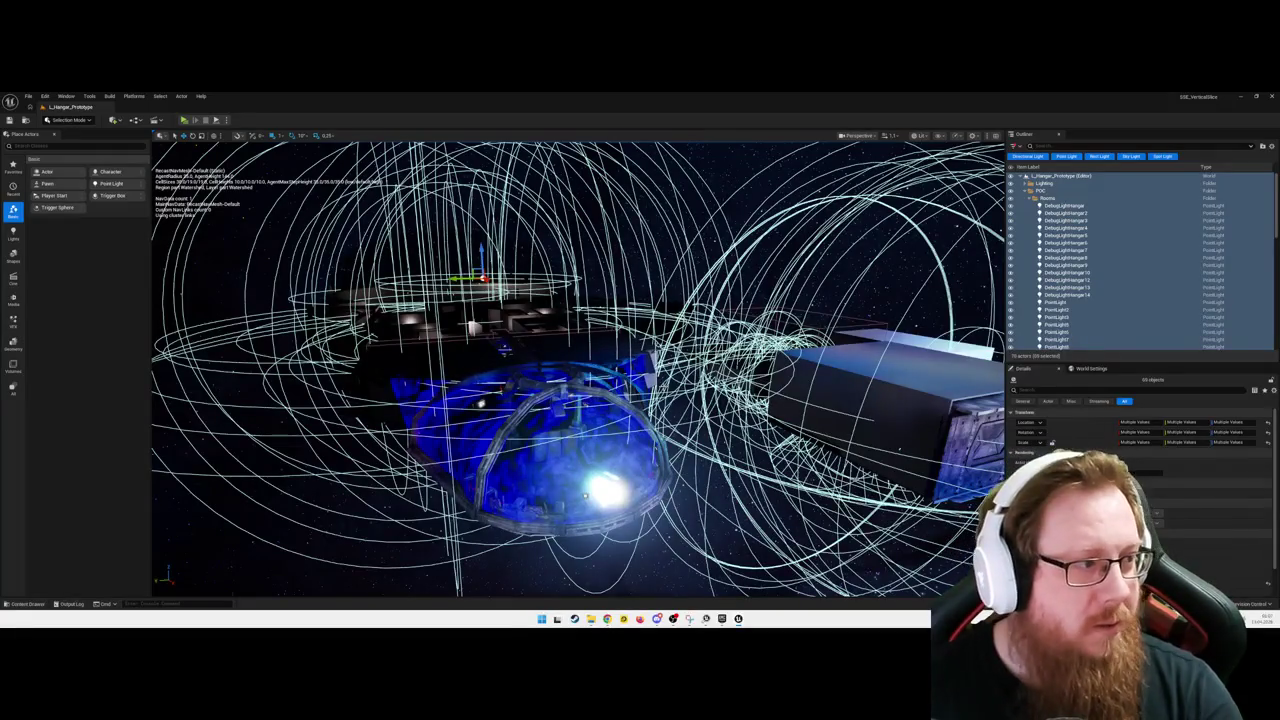
{"action": "key", "text": "d"}
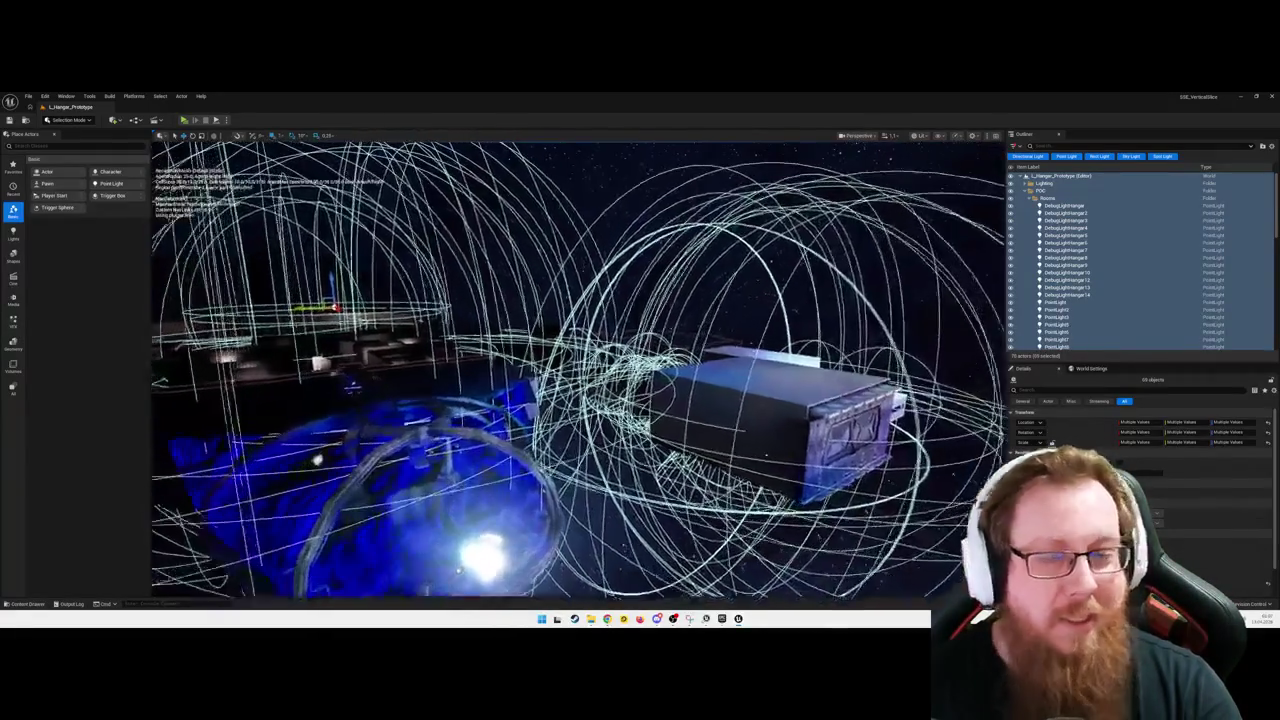
{"action": "key", "text": "a"}
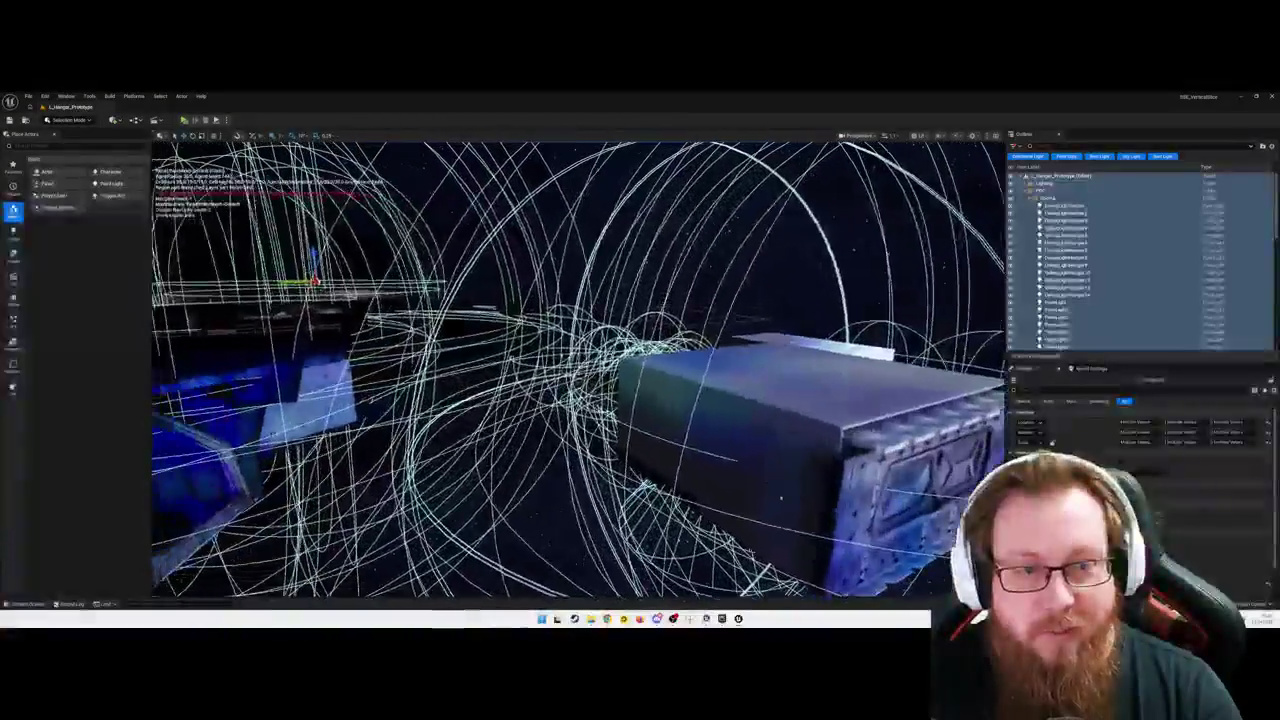
{"action": "key", "text": "q"}
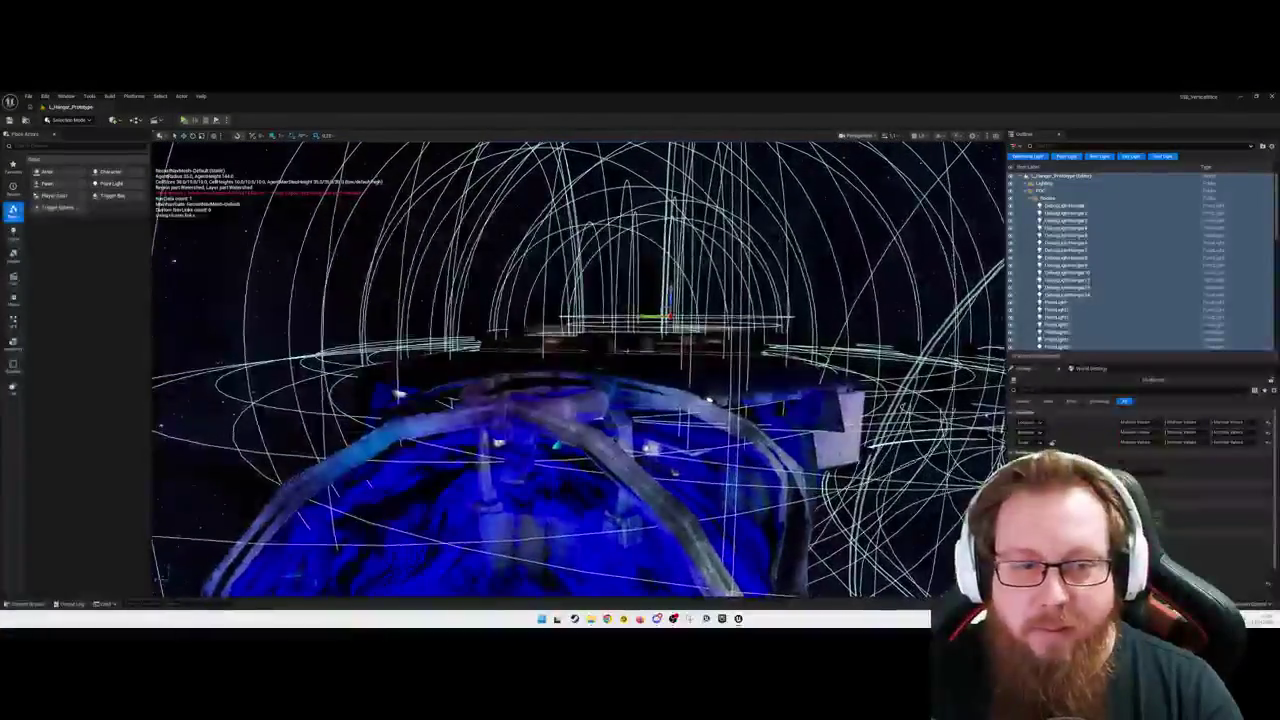
Step: Frame the star dome, then select DebugLightHanger4 in the Outliner and focus on it
{"action": "left_click", "coordinate": [543, 214]}
{"action": "key", "text": "f"}
{"action": "left_click", "coordinate": [1065, 228]}
{"action": "key", "text": "f"}
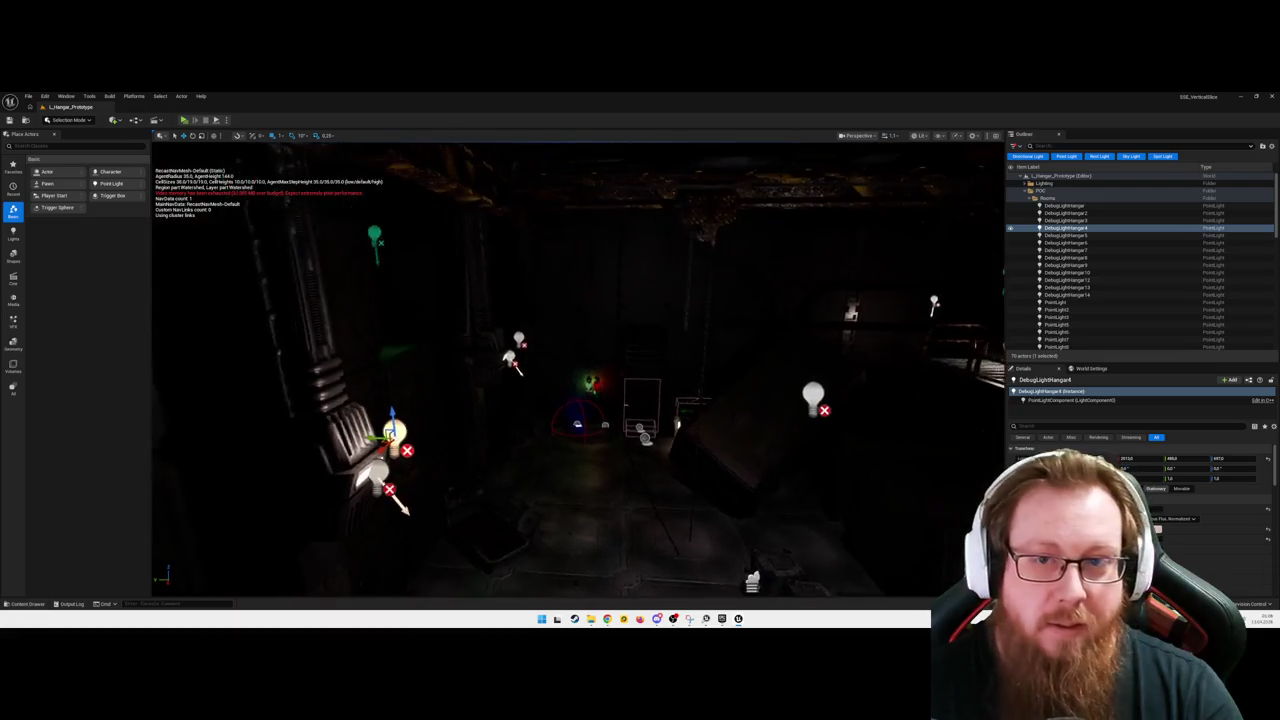
Step: Fly out through the hangar wall and back toward the glass dome and hull
{"action": "key", "text": "s"}
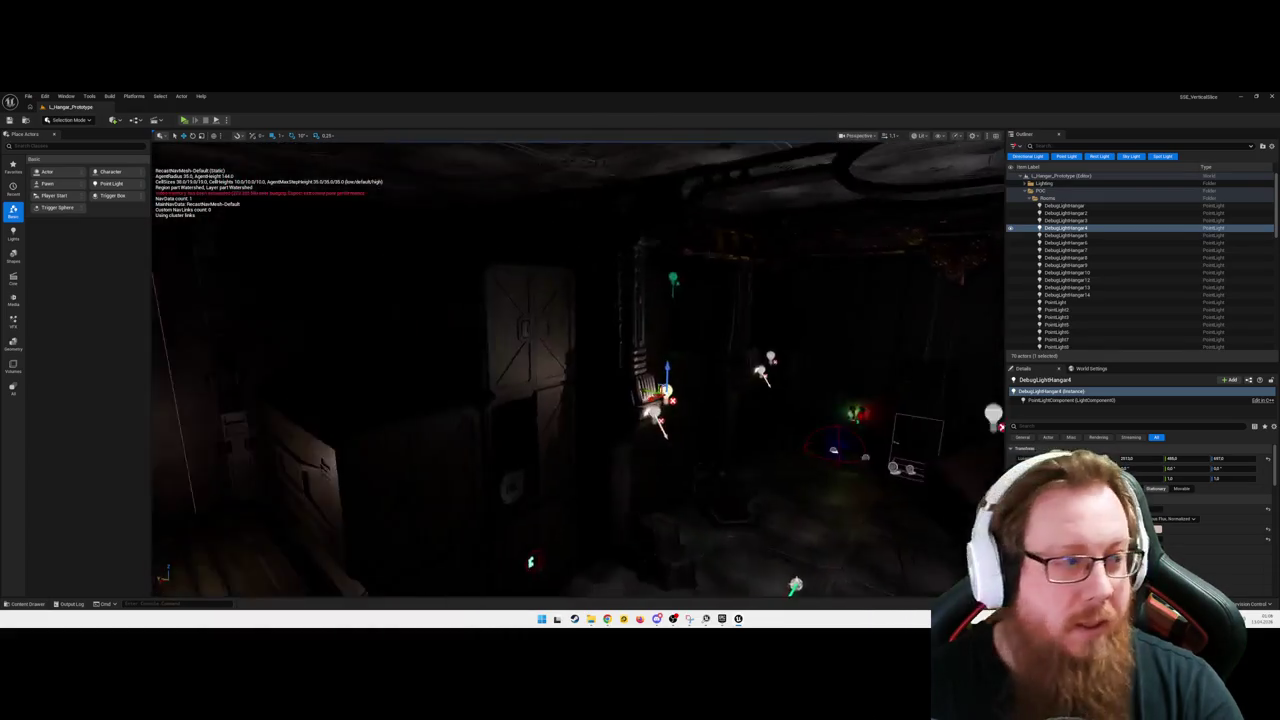
{"action": "key", "text": "s"}
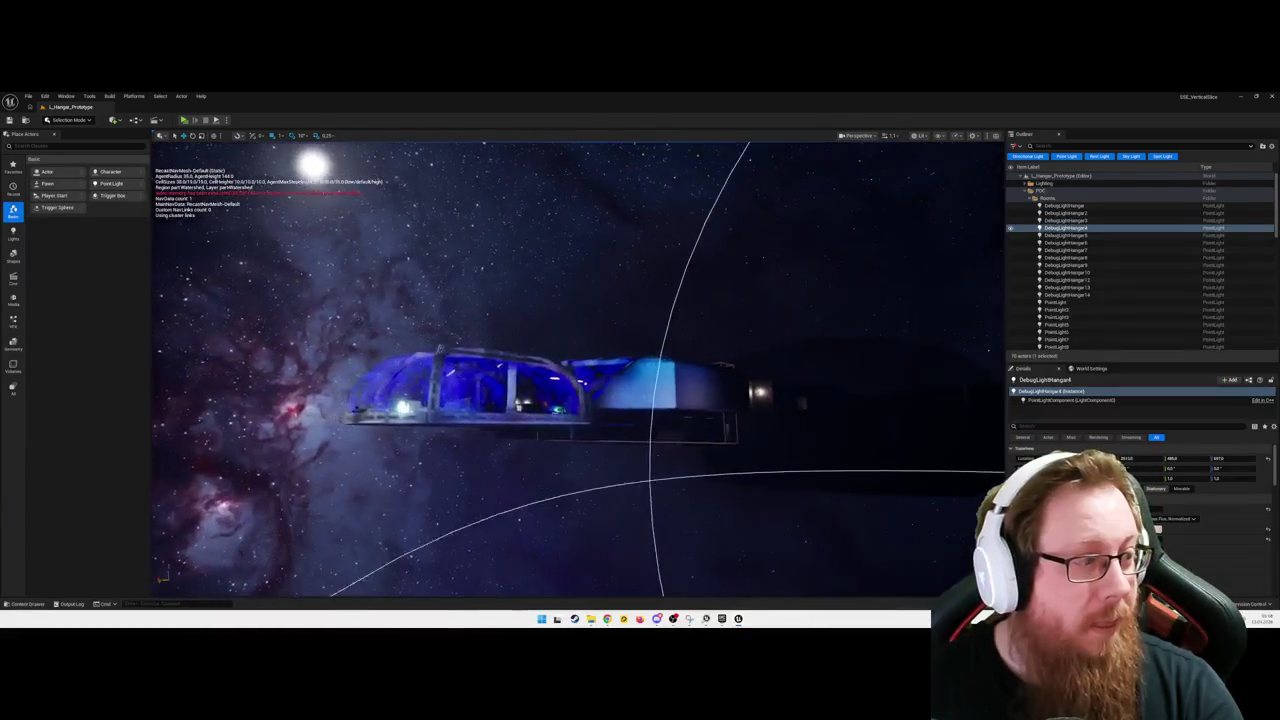
{"action": "key", "text": "w"}
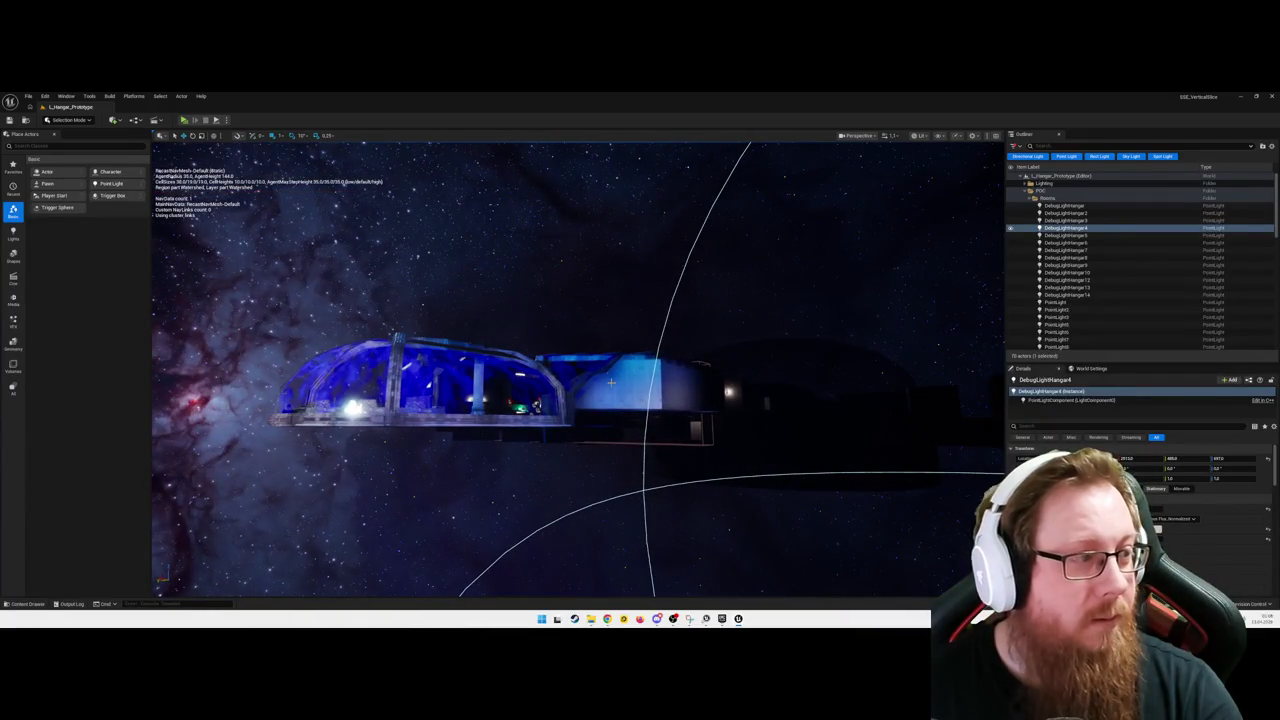
{"action": "key", "text": "w"}
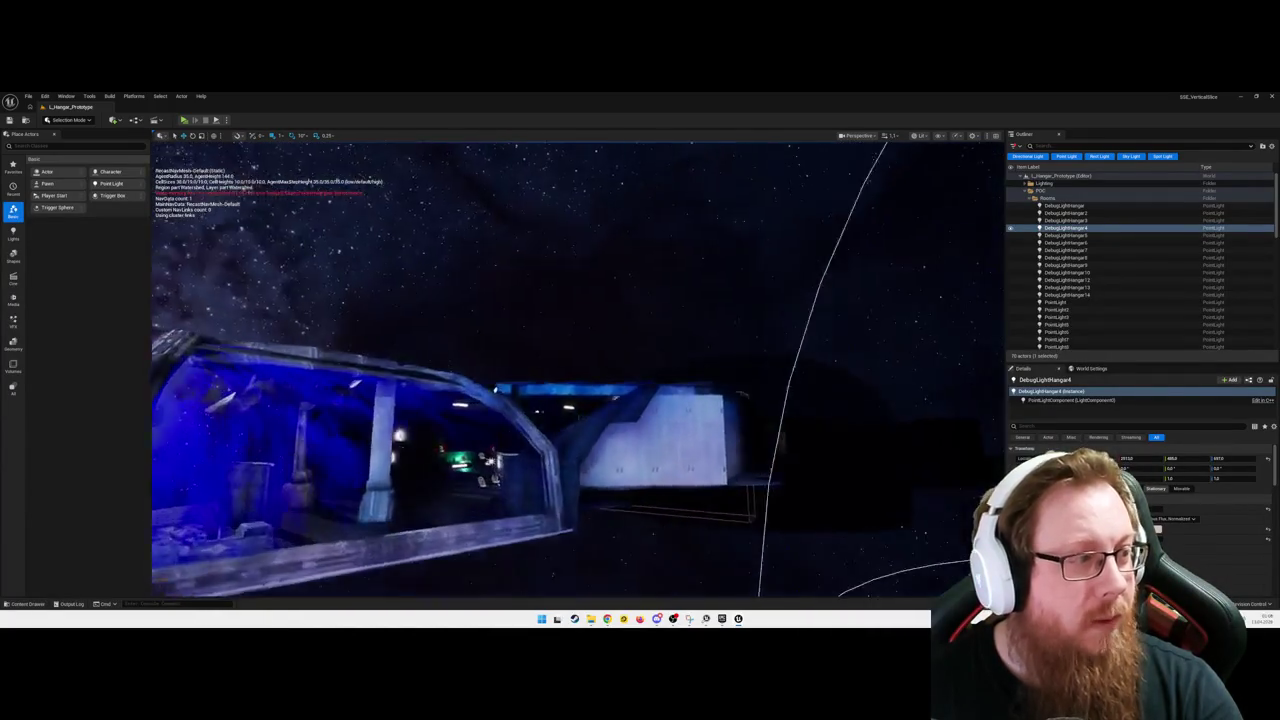
{"action": "key", "text": "s"}
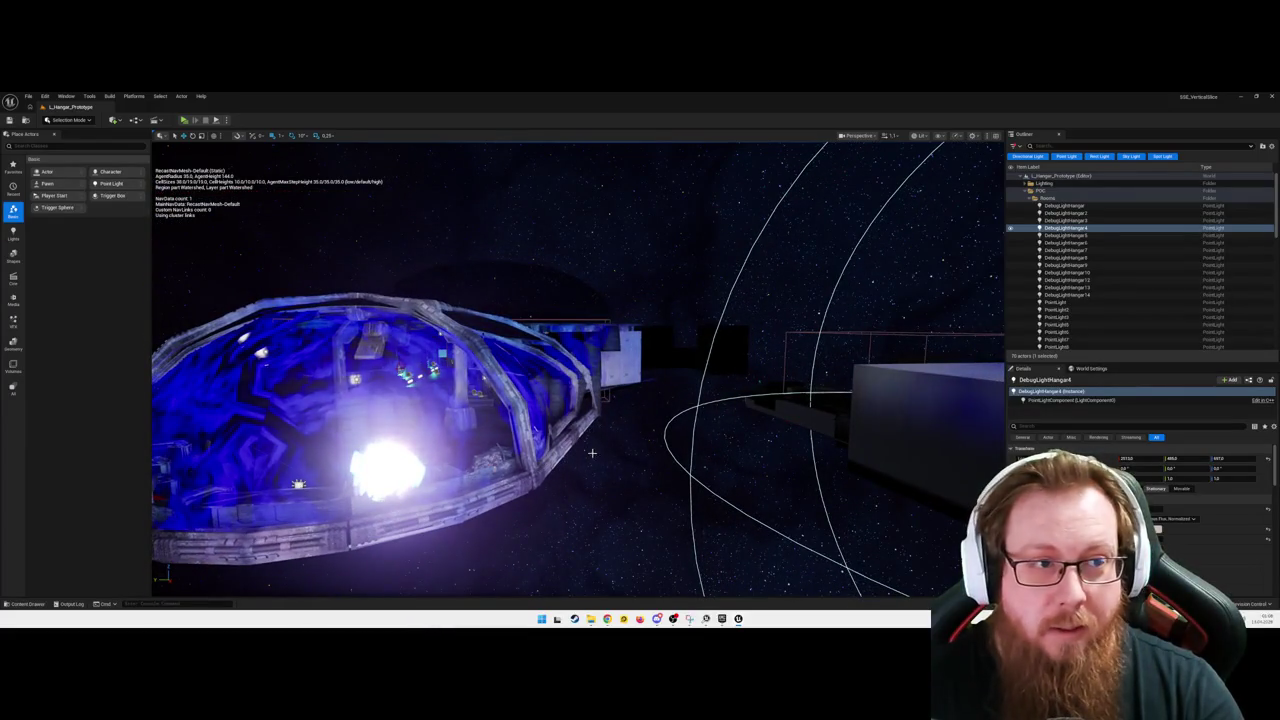
Step: Focus on DebugLightHangar4, orbit toward the glass dome, then bring up the Steam store page
{"action": "key", "text": "f"}
{"action": "left_click_drag", "start_coordinate": [534, 496], "coordinate": [592, 453]}
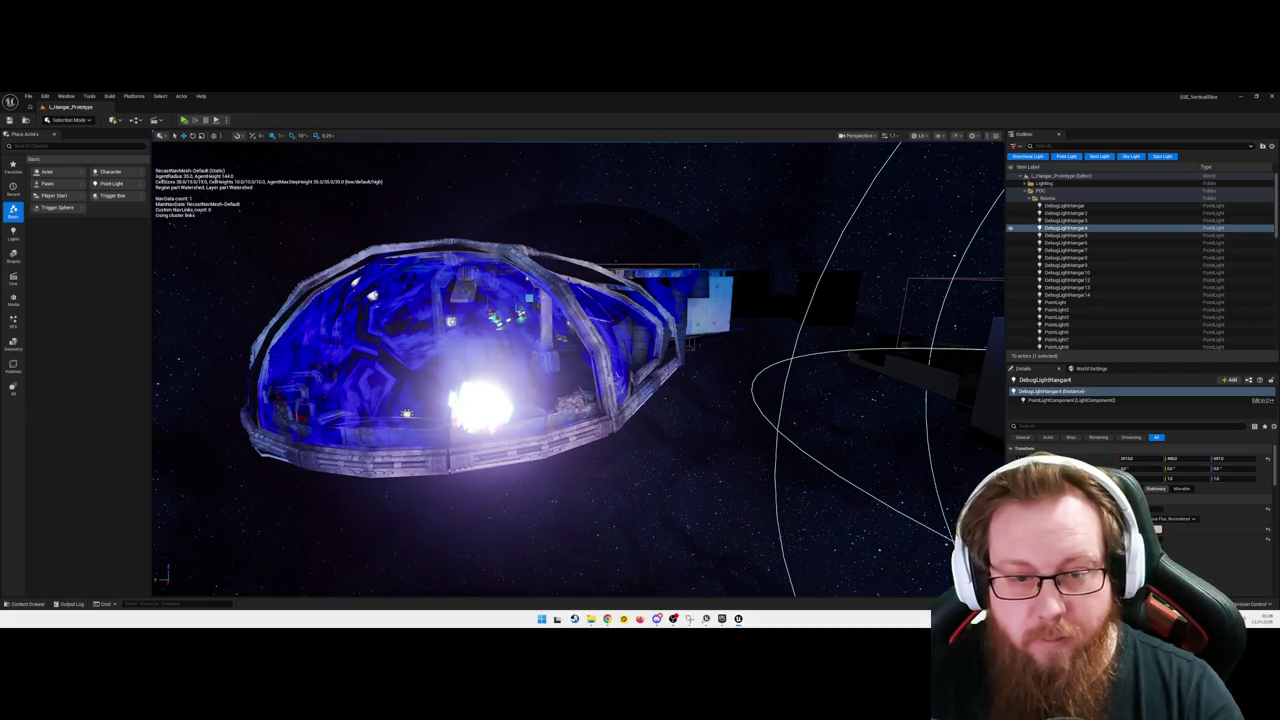
{"action": "left_click", "coordinate": [574, 619]}
{"action": "scroll", "coordinate": [477, 375], "scroll_direction": "up", "scroll_amount": 5}
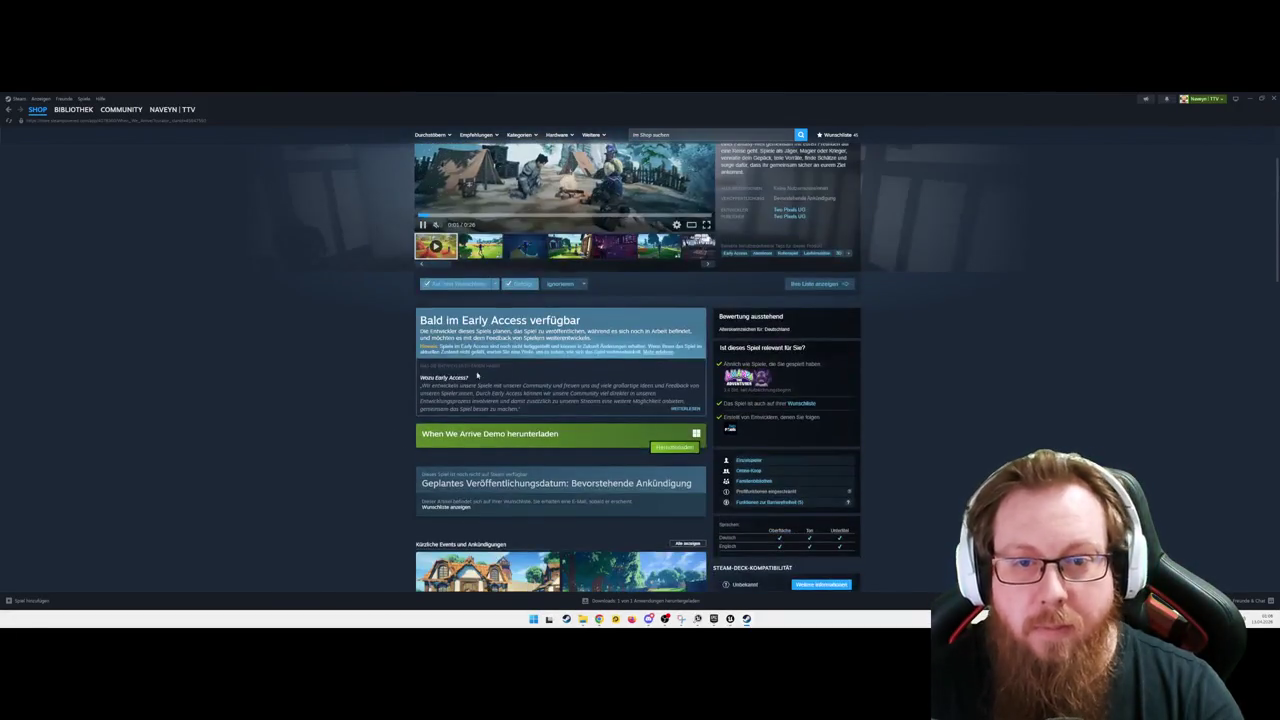
Step: Scroll up and down through the When We Arrive Steam store page
{"action": "scroll", "coordinate": [562, 402], "scroll_direction": "up", "scroll_amount": 2}
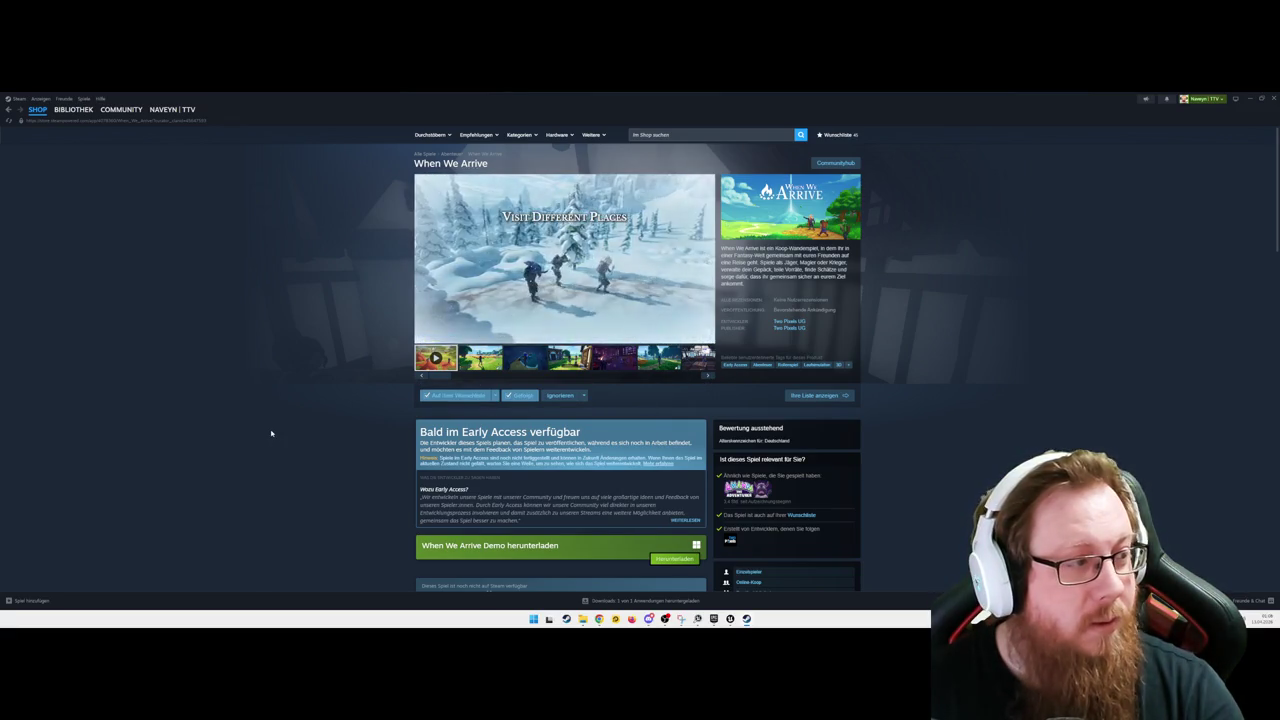
{"action": "scroll", "coordinate": [280, 462], "scroll_direction": "down", "scroll_amount": 3}
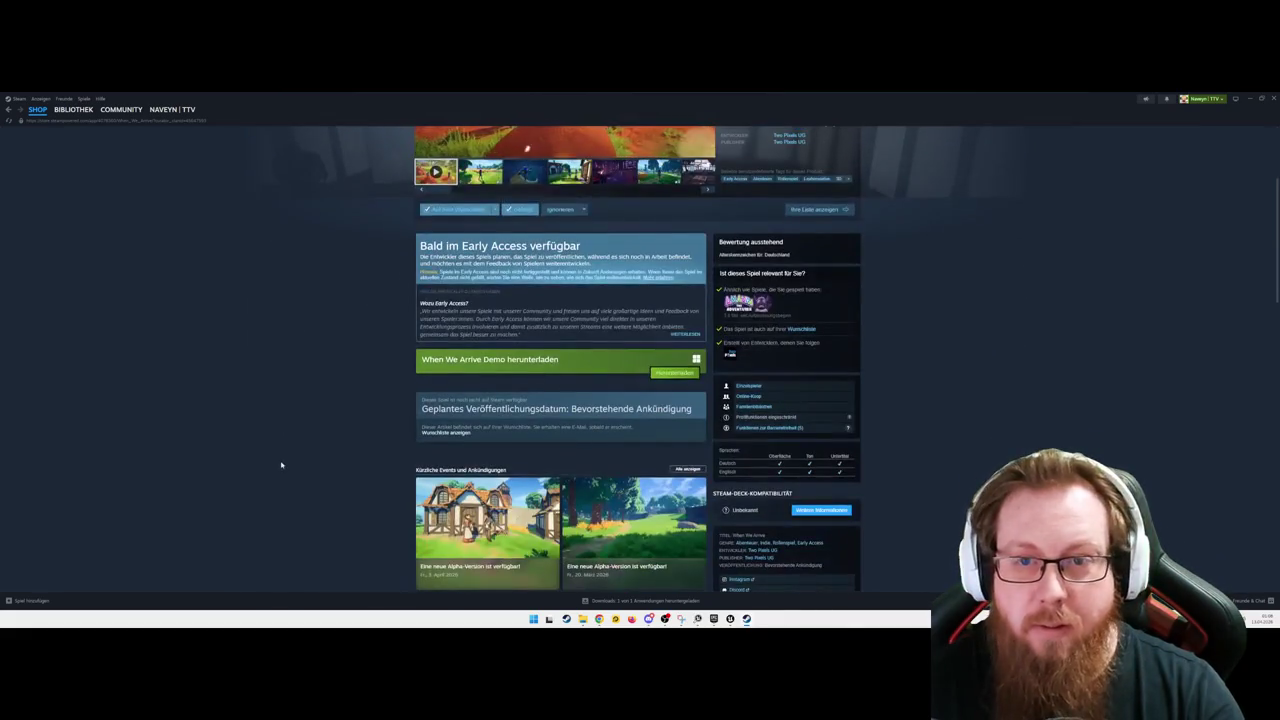
{"action": "scroll", "coordinate": [283, 462], "scroll_direction": "down", "scroll_amount": 2}
{"action": "scroll", "coordinate": [326, 454], "scroll_direction": "up", "scroll_amount": 4}
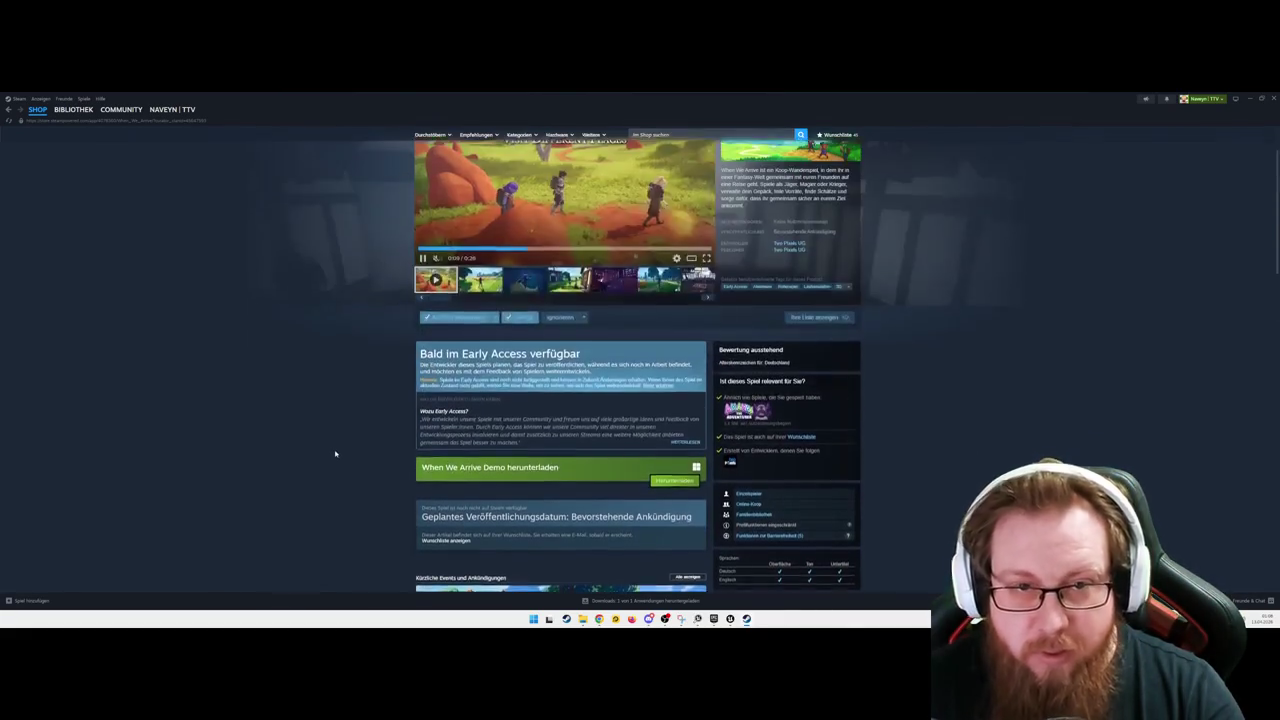
{"action": "scroll", "coordinate": [324, 453], "scroll_direction": "down", "scroll_amount": 8}
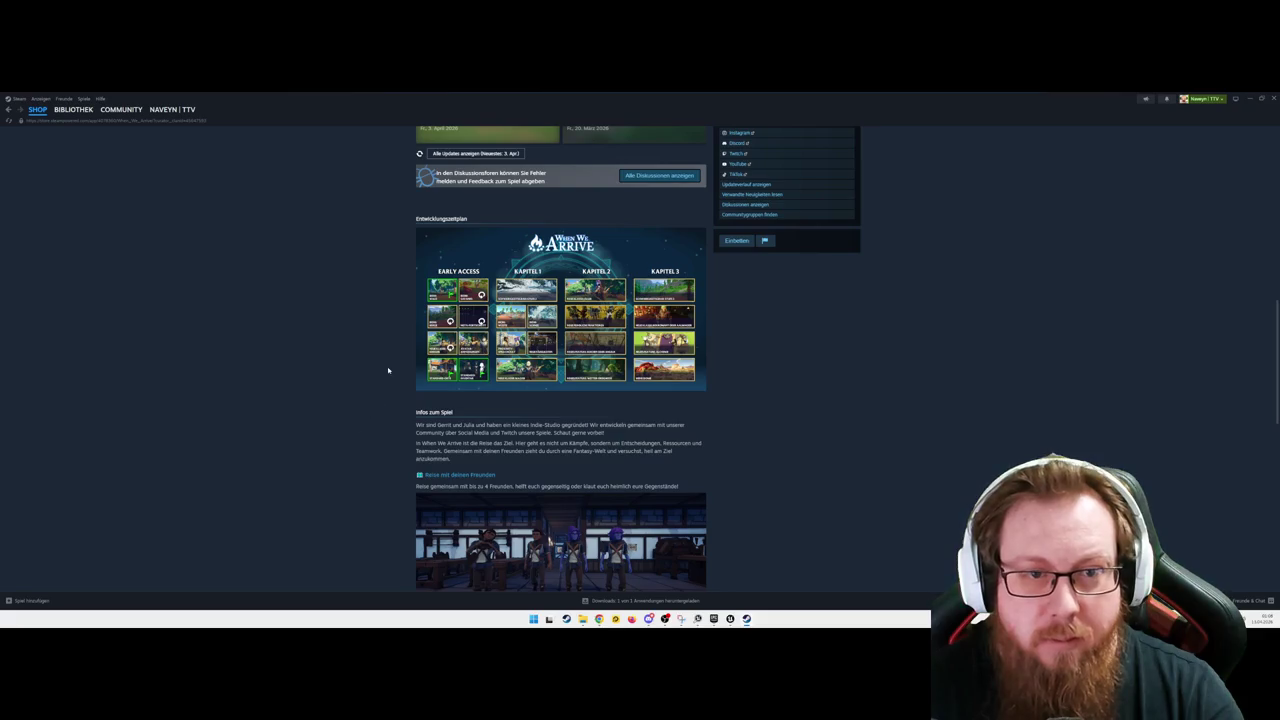
{"action": "scroll", "coordinate": [350, 384], "scroll_direction": "down", "scroll_amount": 2}
{"action": "scroll", "coordinate": [341, 386], "scroll_direction": "down", "scroll_amount": 3}
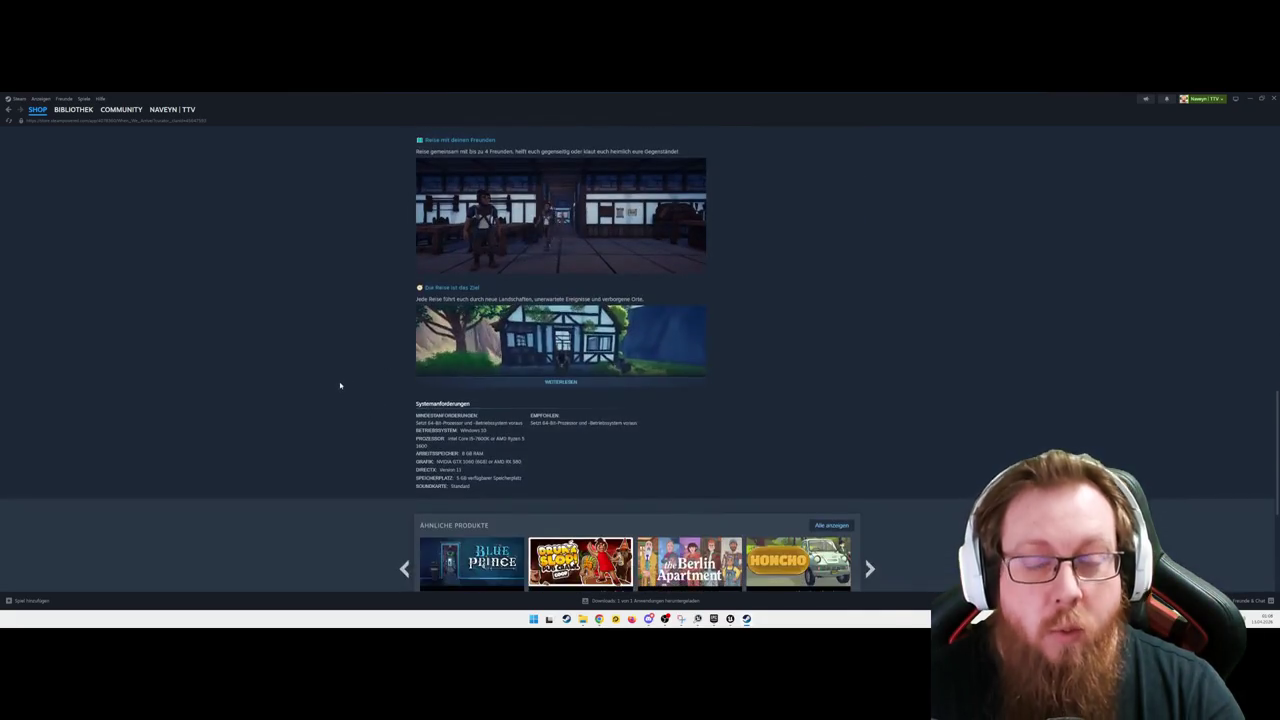
{"action": "scroll", "coordinate": [341, 387], "scroll_direction": "up", "scroll_amount": 10}
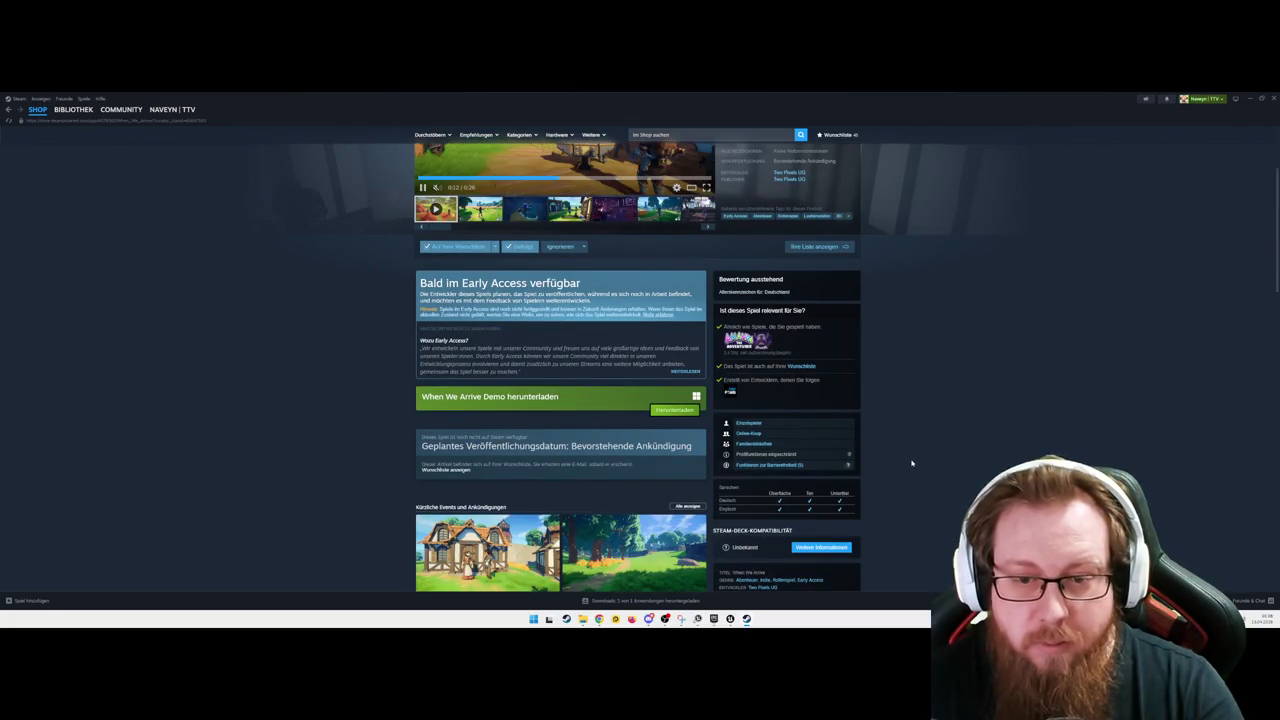
{"action": "scroll", "coordinate": [907, 449], "scroll_direction": "down", "scroll_amount": 2}
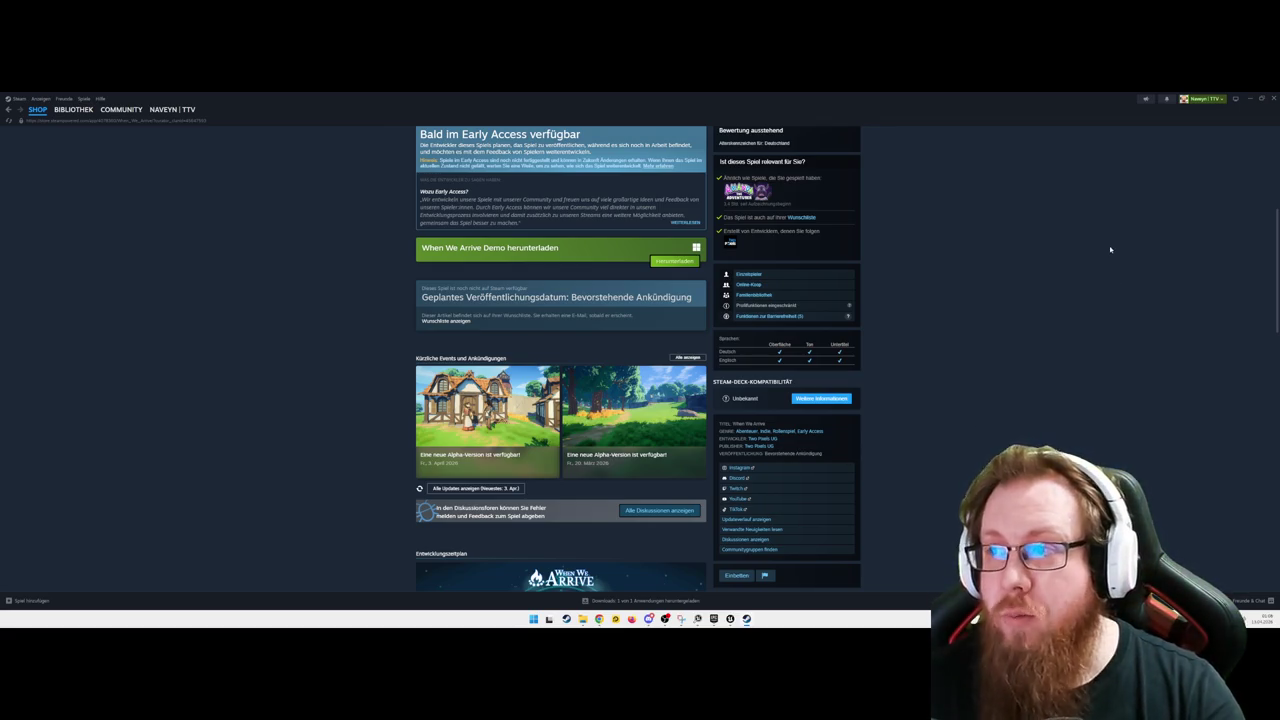
{"action": "scroll", "coordinate": [1109, 248], "scroll_direction": "up", "scroll_amount": 5}
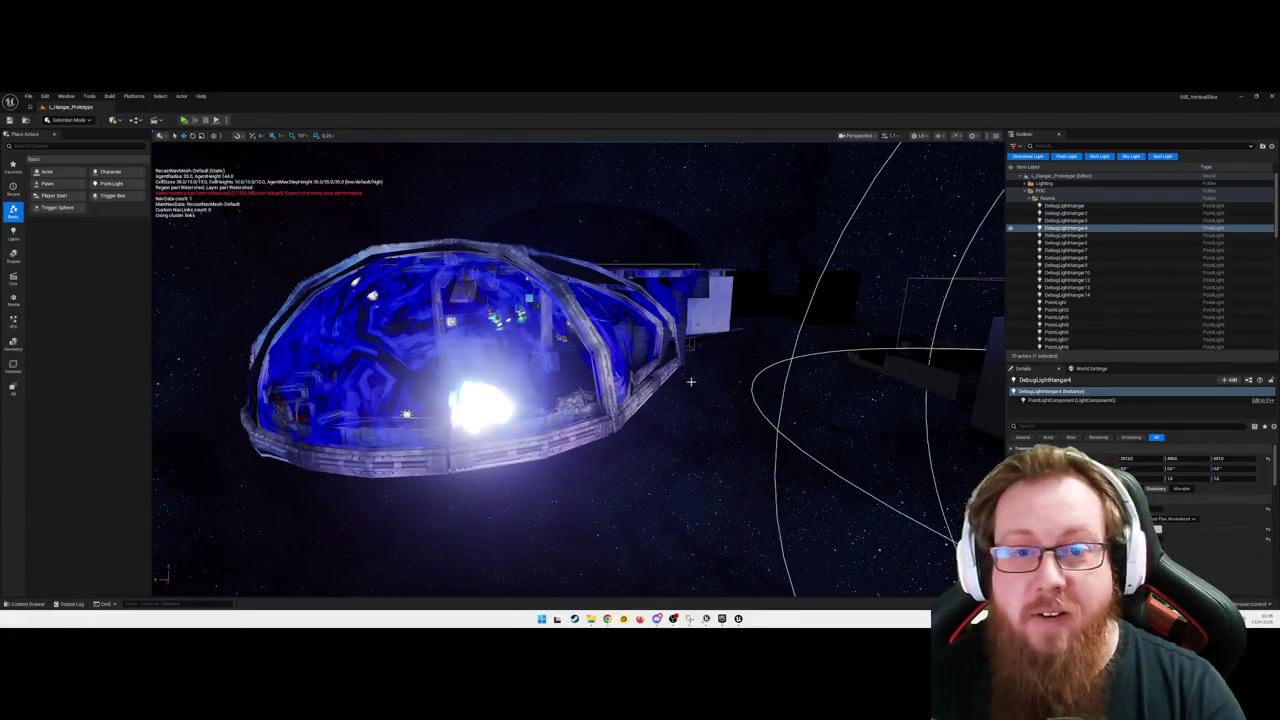
Step: Fly down the green-lit hangar corridor, then launch the level as a Standalone Game with Alt+P
{"action": "scroll", "coordinate": [691, 381], "scroll_direction": "up", "scroll_amount": 3}
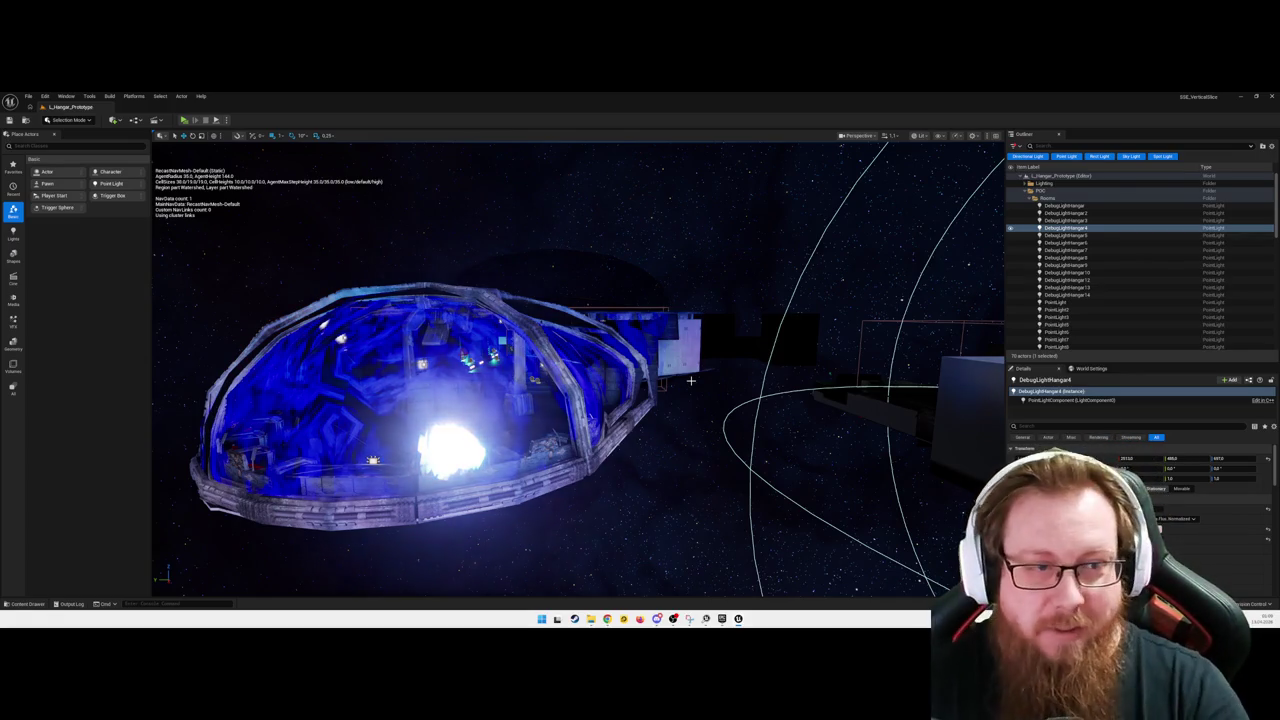
{"action": "key", "text": "f"}
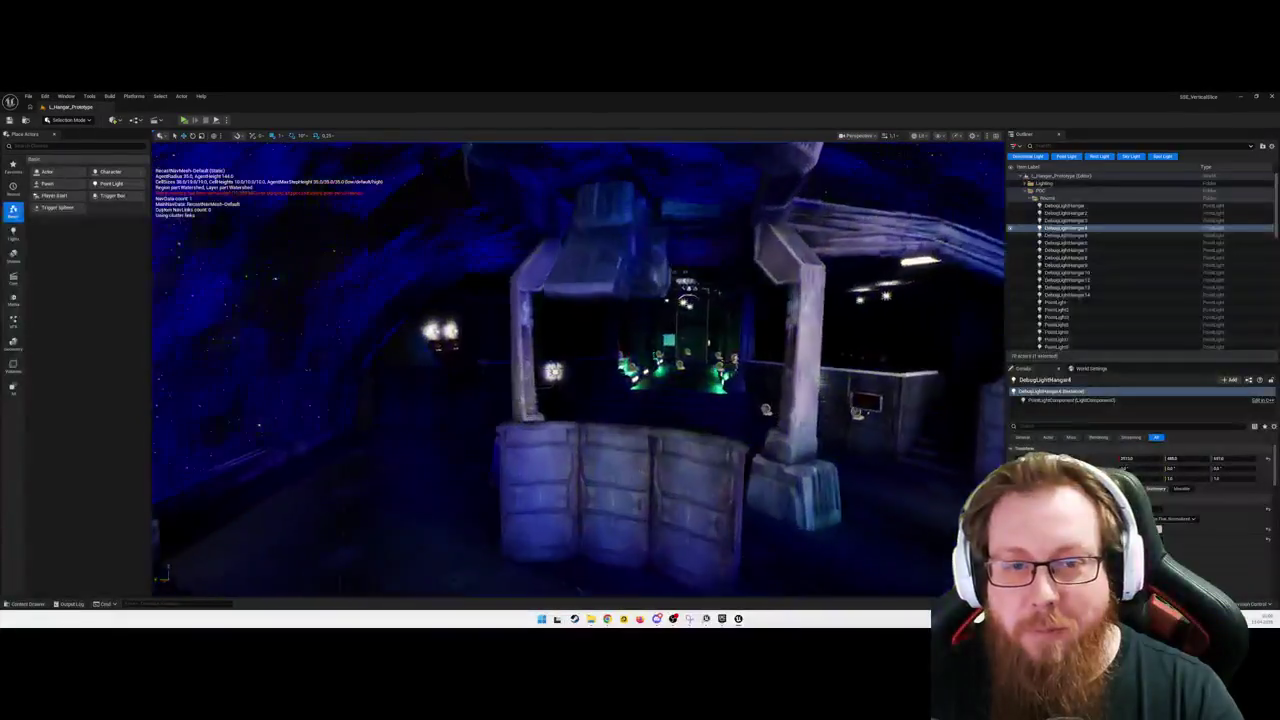
{"action": "mouse_move", "coordinate": [837, 487]}
{"action": "left_mouse_down"}
{"action": "mouse_move", "coordinate": [710, 425]}
{"action": "mouse_move", "coordinate": [690, 375]}
{"action": "mouse_move", "coordinate": [620, 330]}
{"action": "mouse_move", "coordinate": [430, 332]}
{"action": "mouse_move", "coordinate": [560, 338]}
{"action": "mouse_move", "coordinate": [540, 338]}
{"action": "mouse_move", "coordinate": [669, 408]}
{"action": "left_mouse_up"}
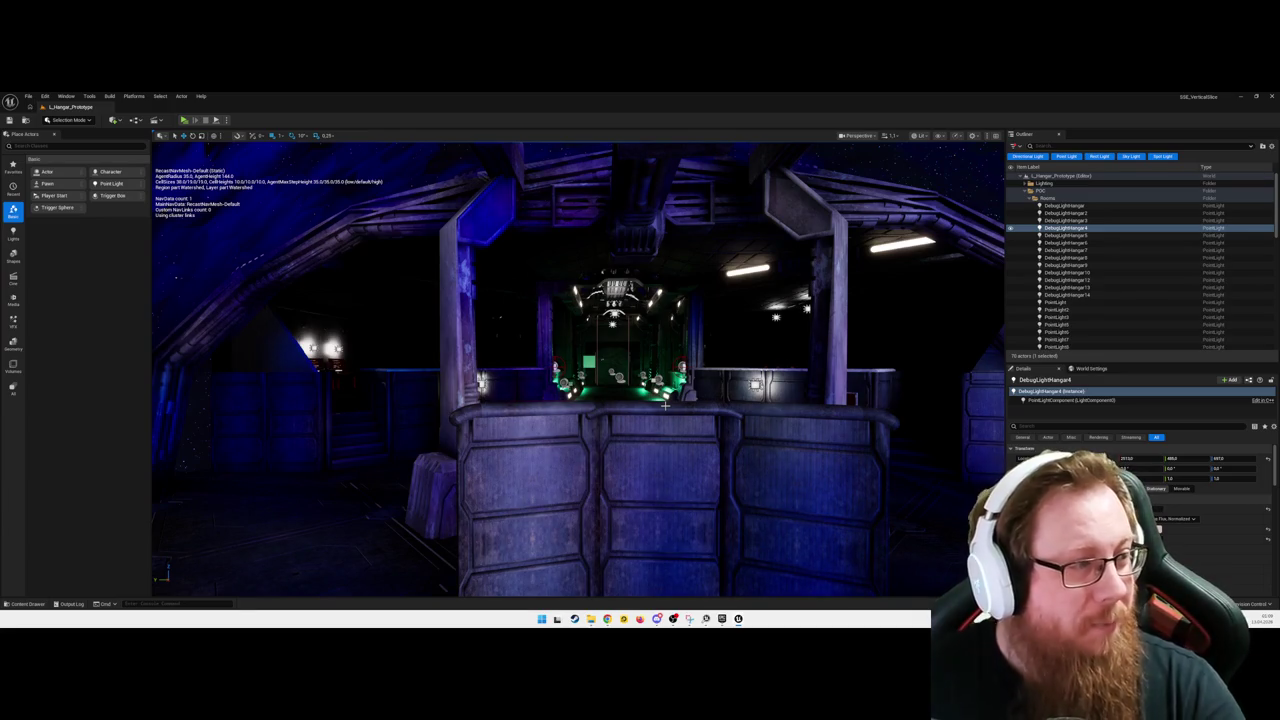
{"action": "left_click_drag", "start_coordinate": [669, 403], "coordinate": [666, 350]}
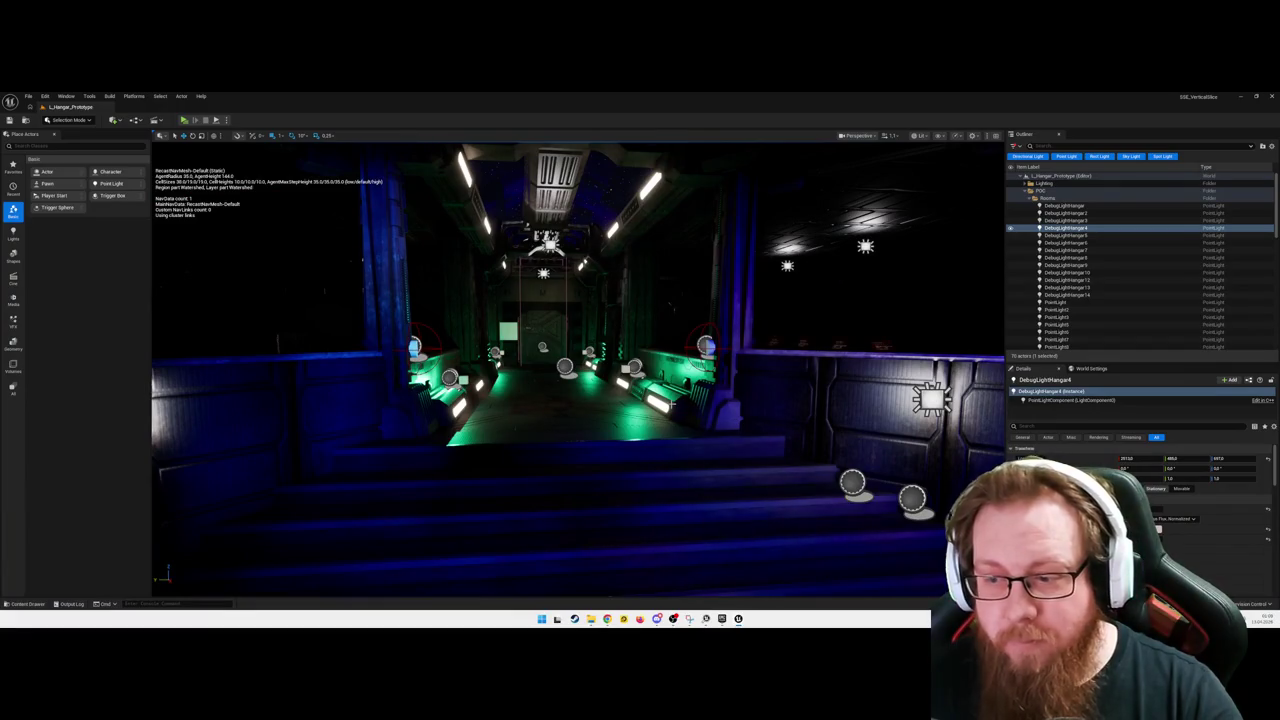
{"action": "mouse_move", "coordinate": [672, 404]}
{"action": "left_mouse_down"}
{"action": "mouse_move", "coordinate": [540, 478]}
{"action": "mouse_move", "coordinate": [640, 458]}
{"action": "mouse_move", "coordinate": [620, 455]}
{"action": "mouse_move", "coordinate": [605, 393]}
{"action": "left_mouse_up"}
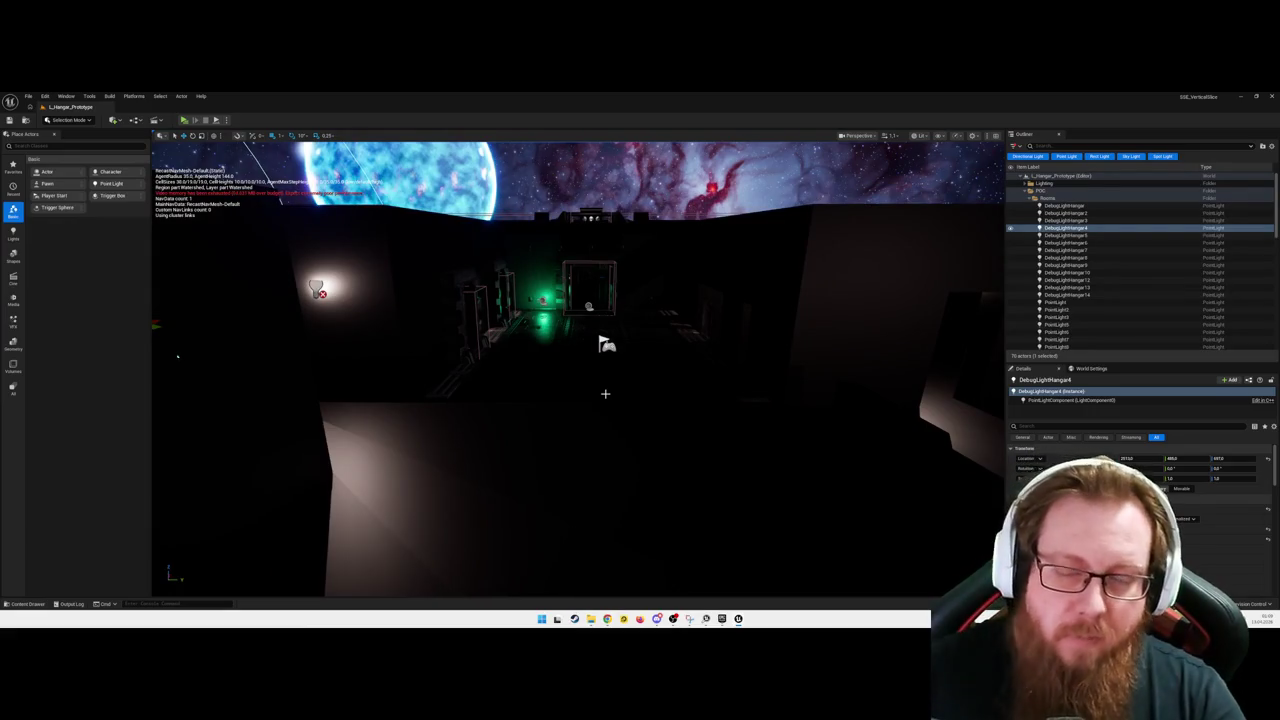
{"action": "key", "text": "alt+p"}
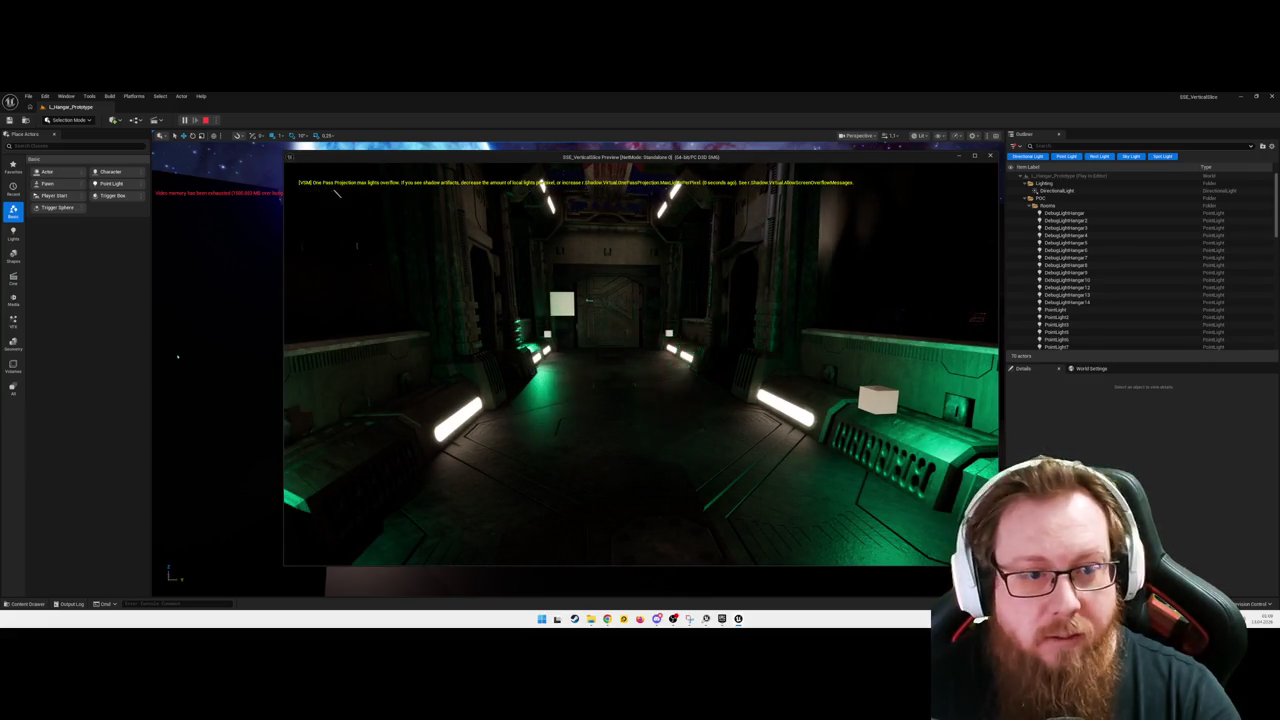
Step: Run 'stat unit' from the console, walk forward, then press Esc to end the preview
{"action": "key", "text": "grave"}
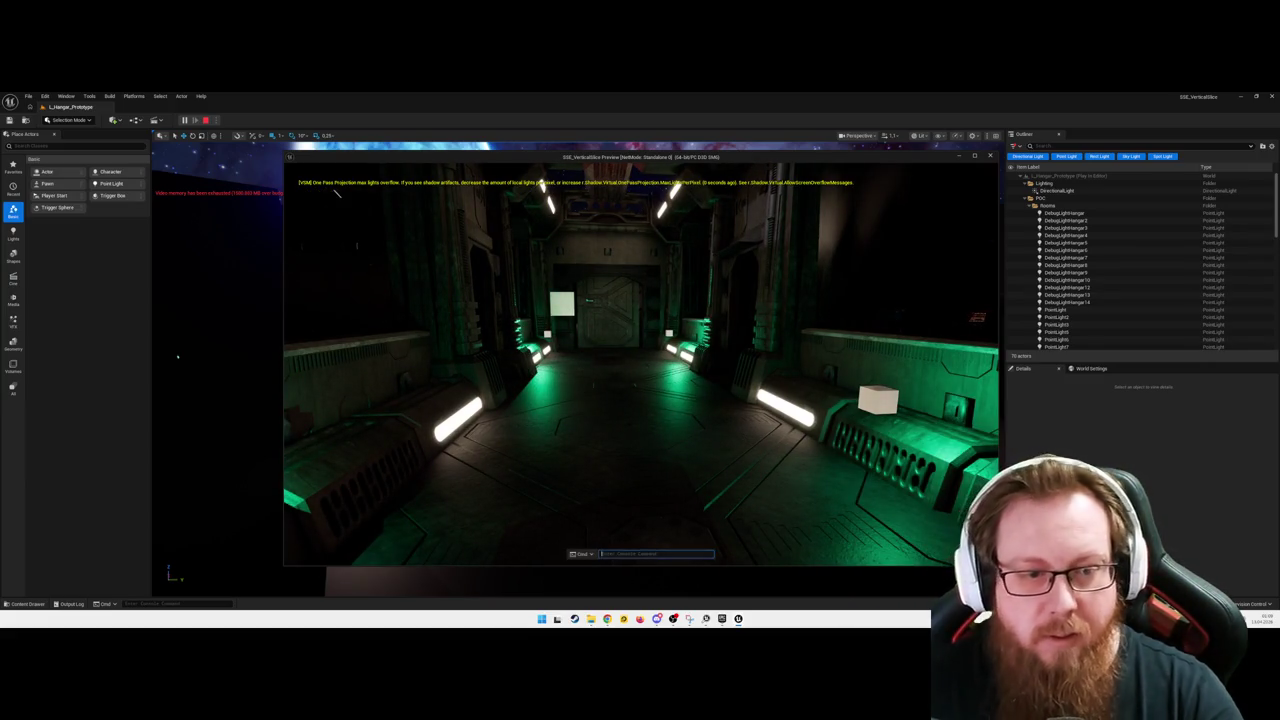
{"action": "type", "text": "stat unit"}
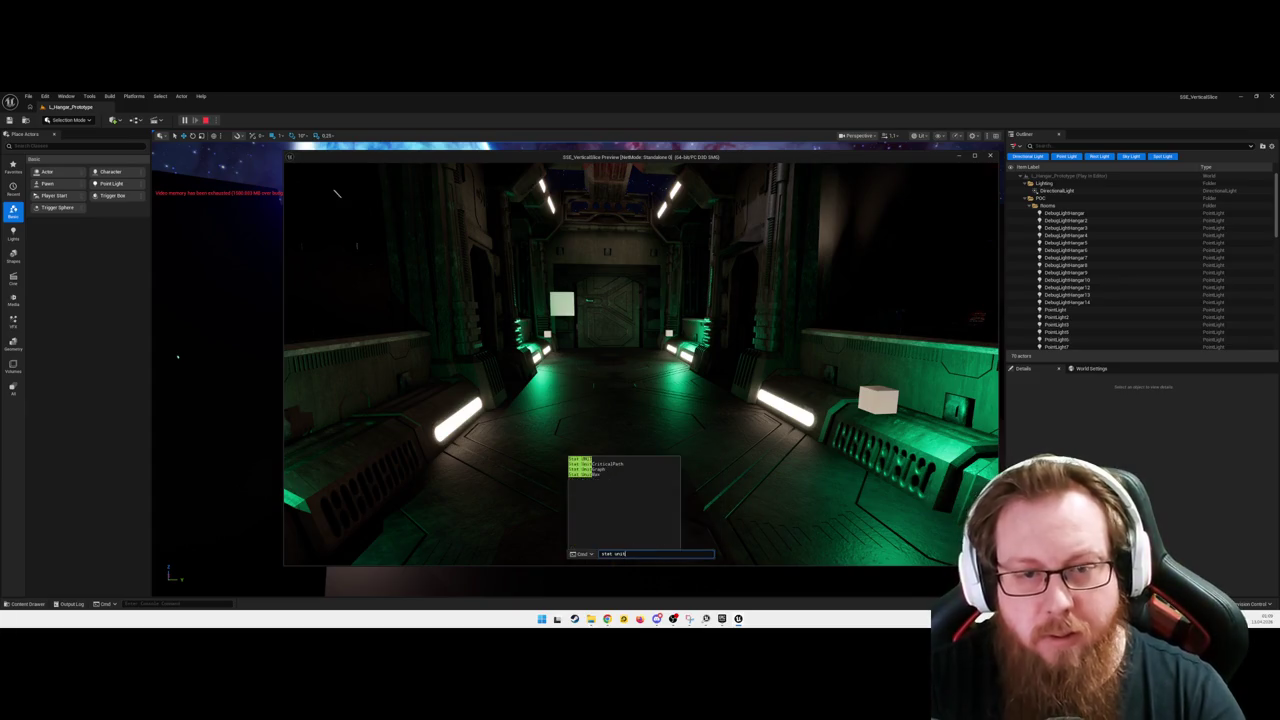
{"action": "key", "text": "Return"}
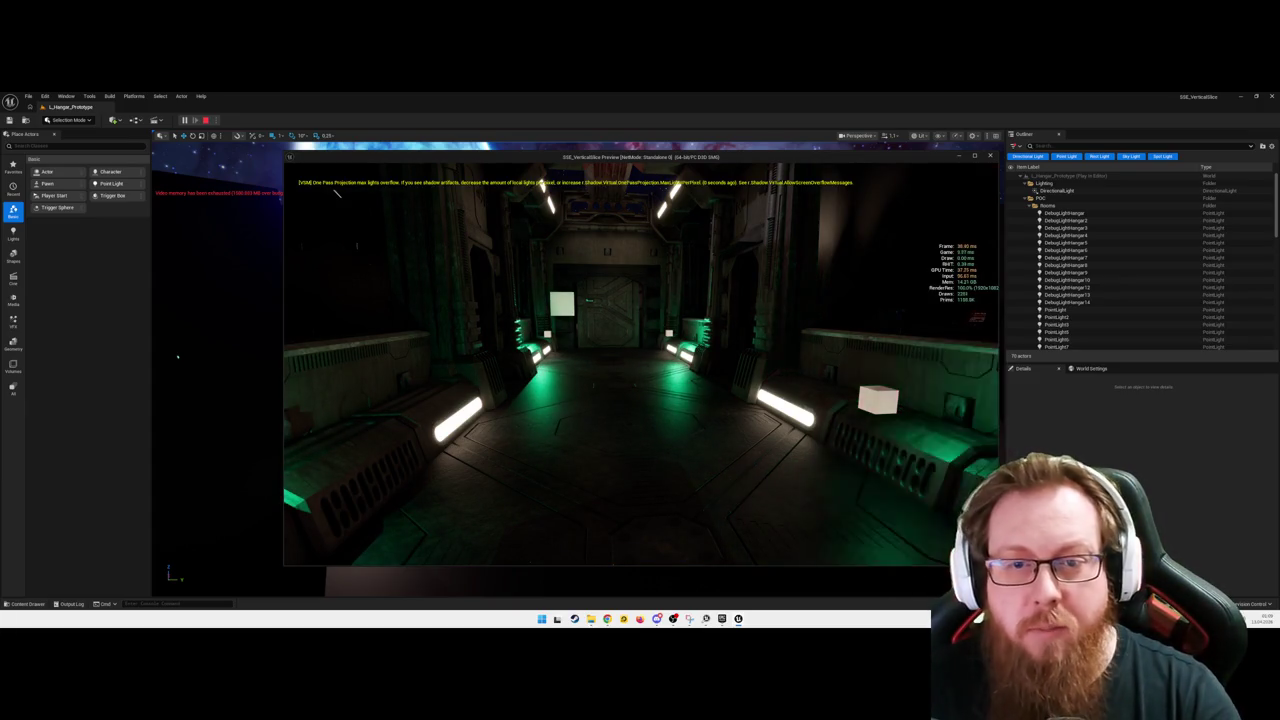
{"action": "key", "text": "w"}
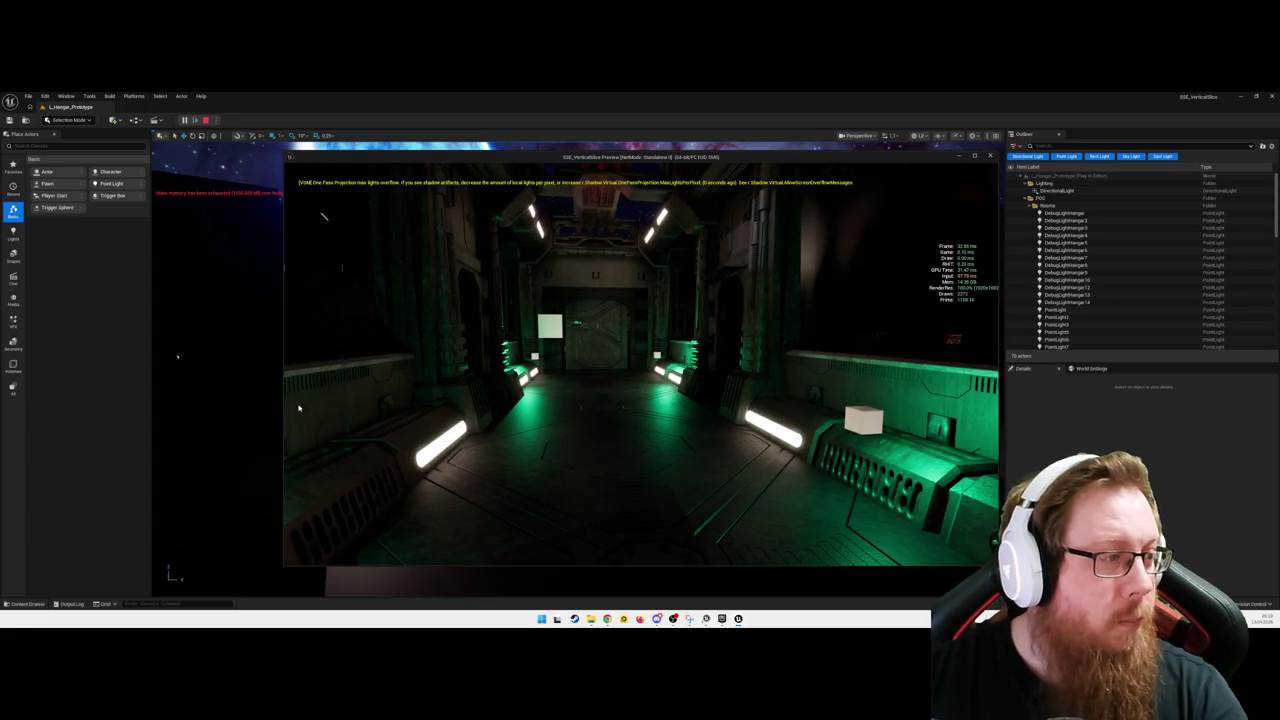
{"action": "key", "text": "Escape"}
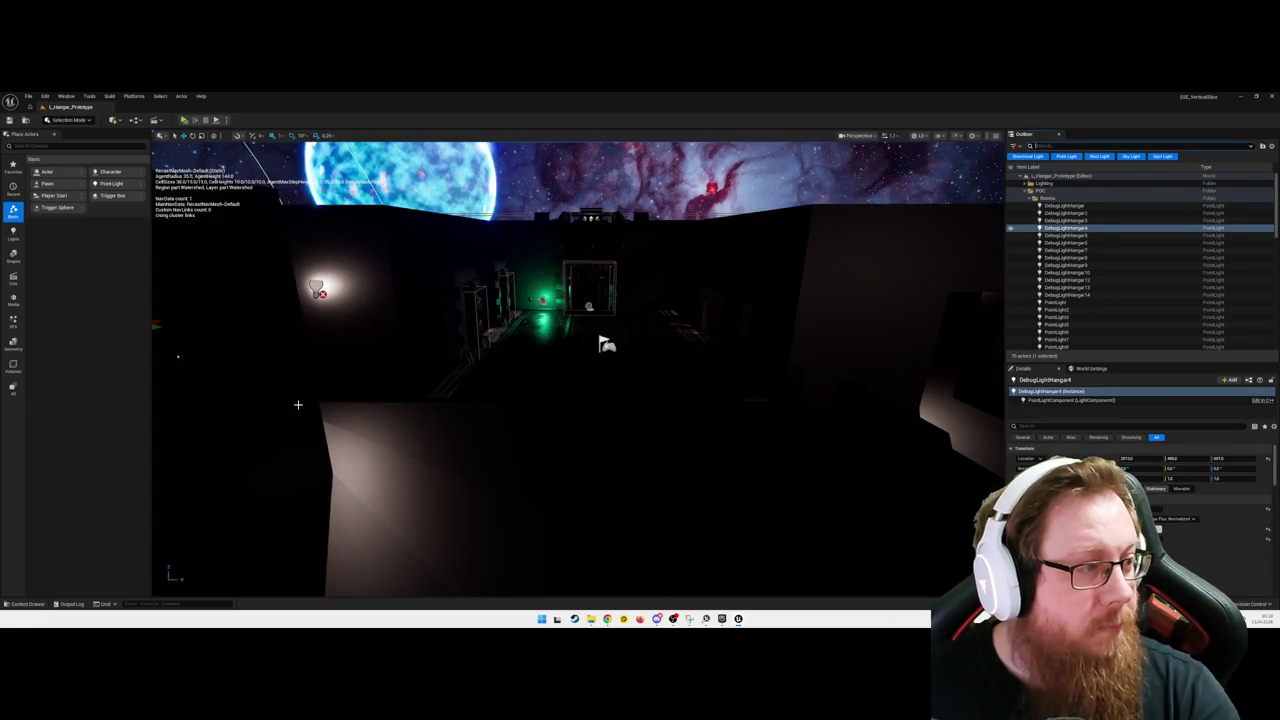
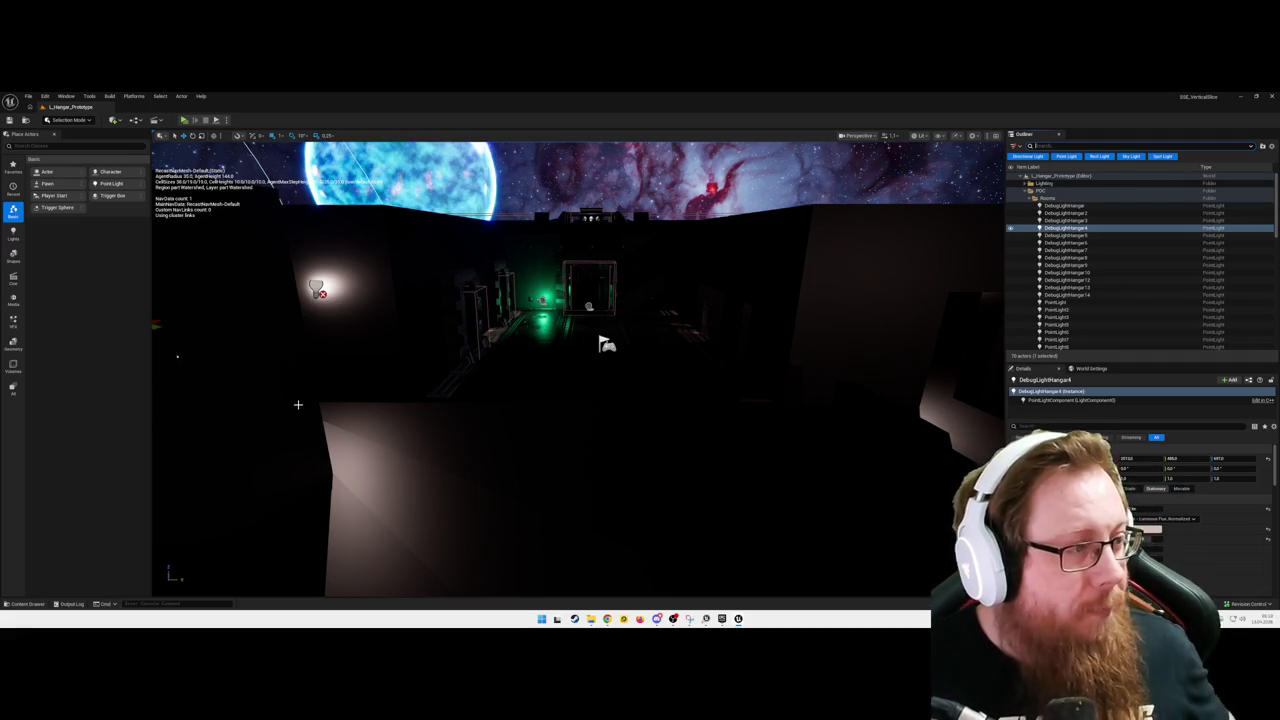
Step: Turn off Cast Shadows for PointLight12 through PointLight26 using a 'shadow' Details search
{"action": "mouse_move", "coordinate": [649, 423]}
{"action": "left_mouse_down"}
{"action": "mouse_move", "coordinate": [625, 425]}
{"action": "mouse_move", "coordinate": [650, 412]}
{"action": "left_mouse_up"}
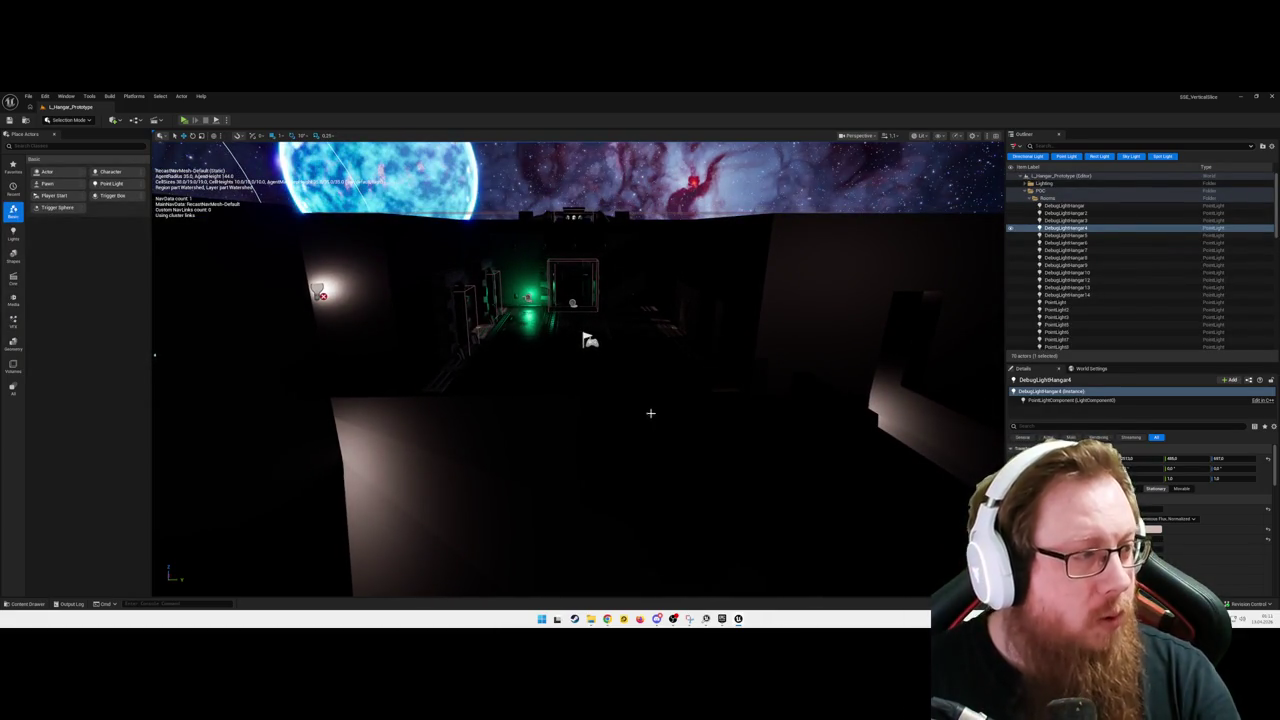
{"action": "scroll", "coordinate": [1075, 296], "scroll_direction": "down", "scroll_amount": 1}
{"action": "left_click", "coordinate": [1075, 297]}
{"action": "scroll", "coordinate": [1085, 300], "scroll_direction": "down", "scroll_amount": 5}
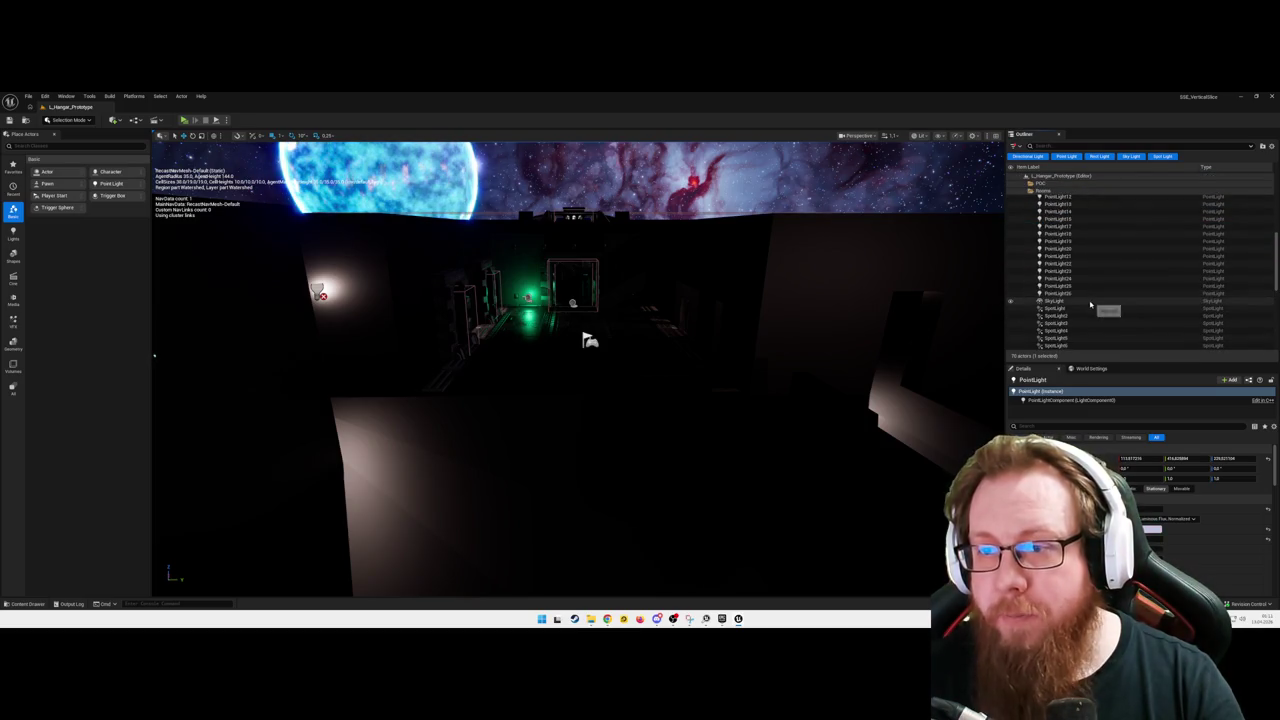
{"action": "left_click", "coordinate": [1090, 293], "text": "shift"}
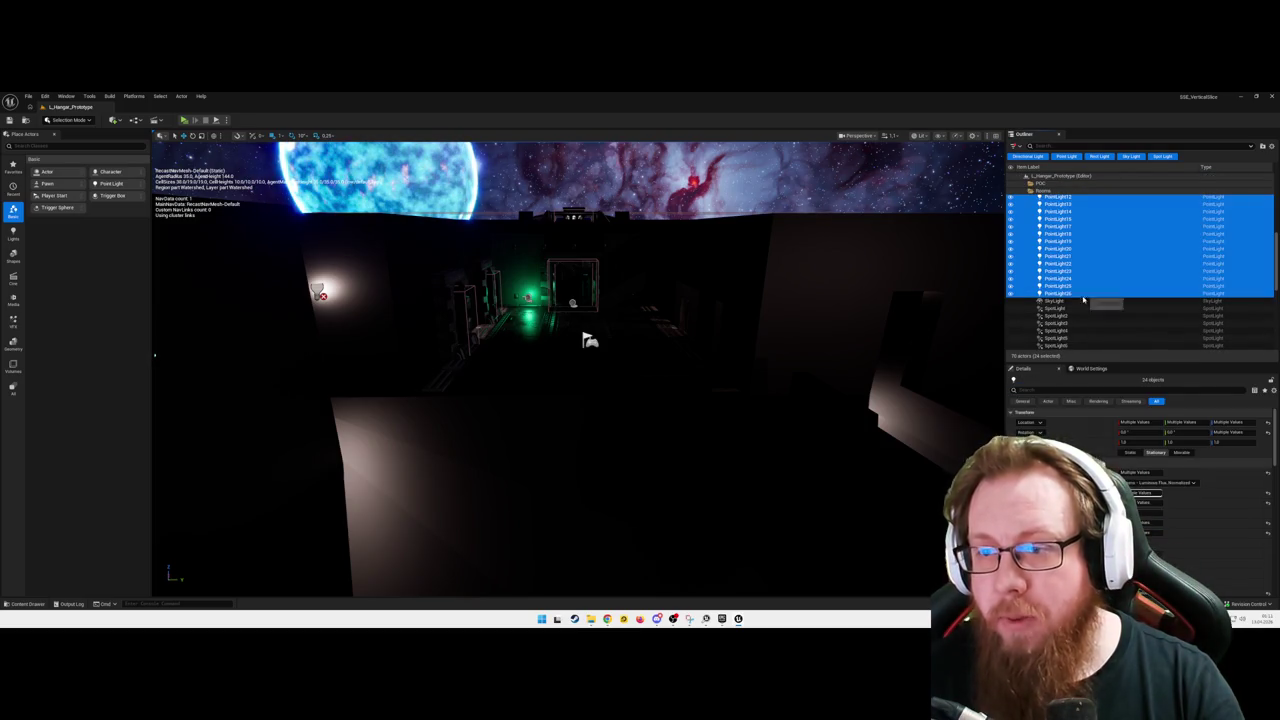
{"action": "left_click", "coordinate": [1090, 390]}
{"action": "type", "text": "draw"}
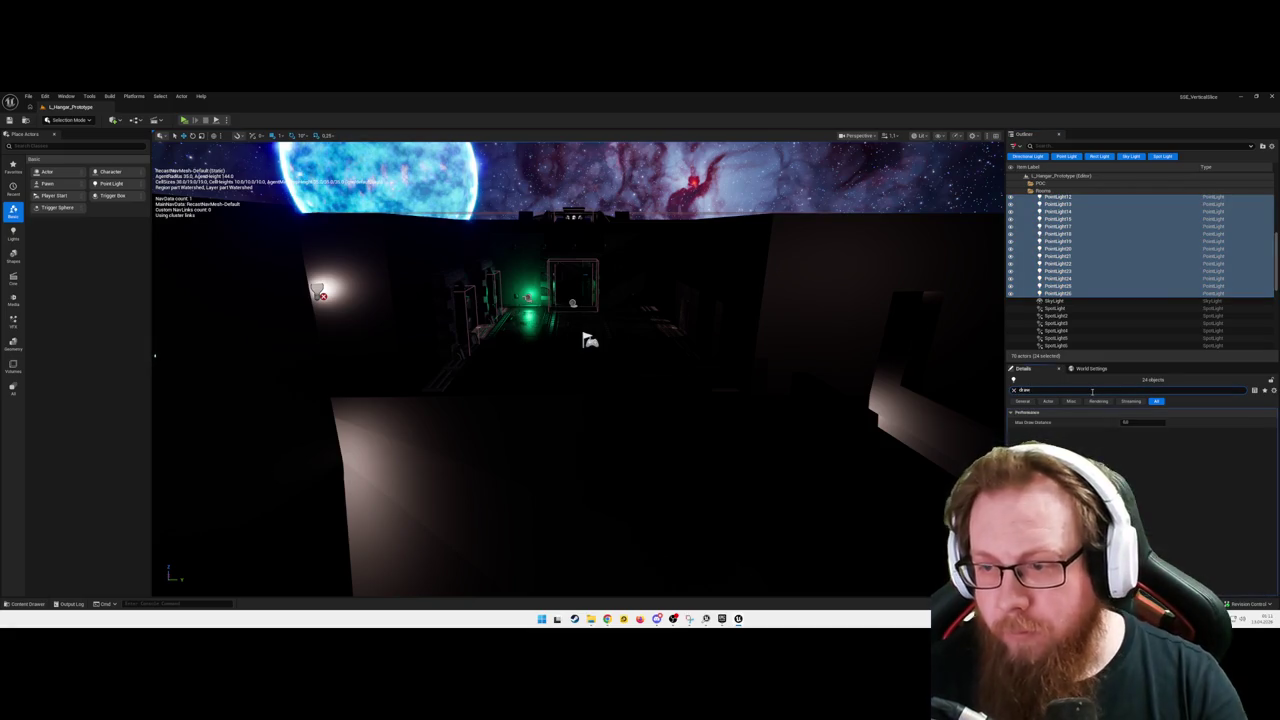
{"action": "type", "text": "sghe"}
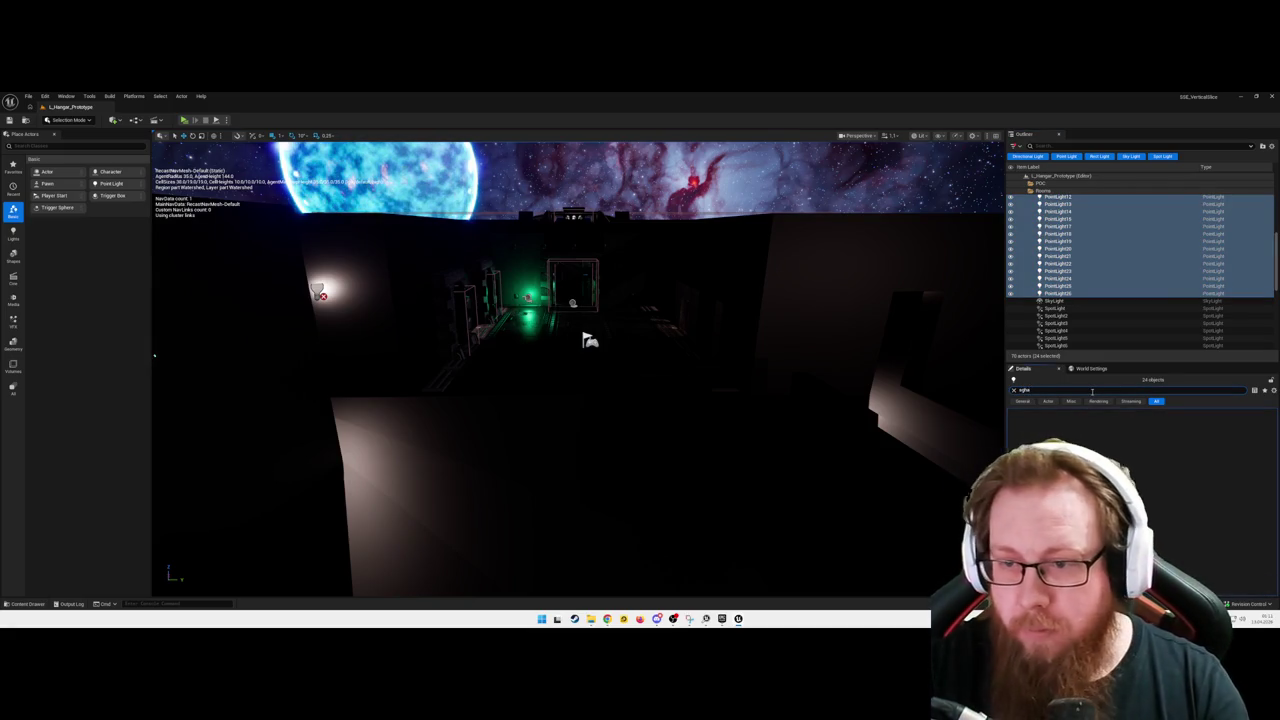
{"action": "key", "text": "BackSpace"}
{"action": "type", "text": "hadow"}
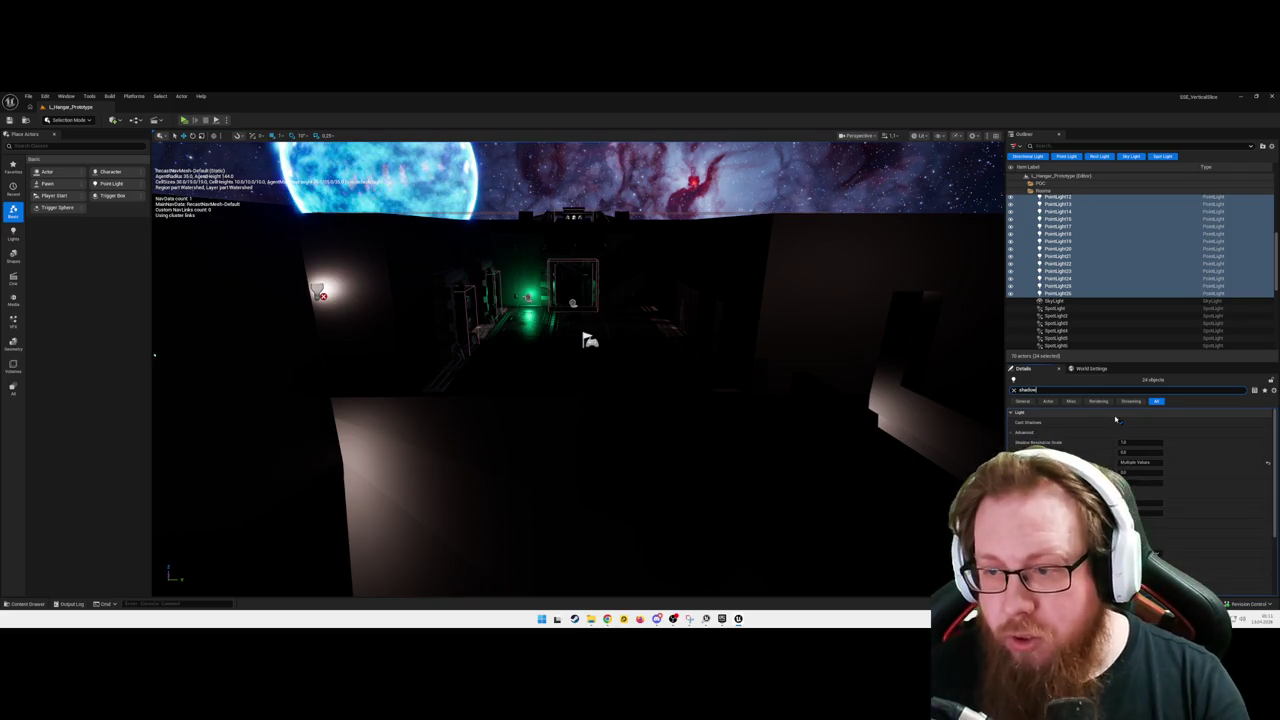
{"action": "left_click", "coordinate": [1121, 423]}
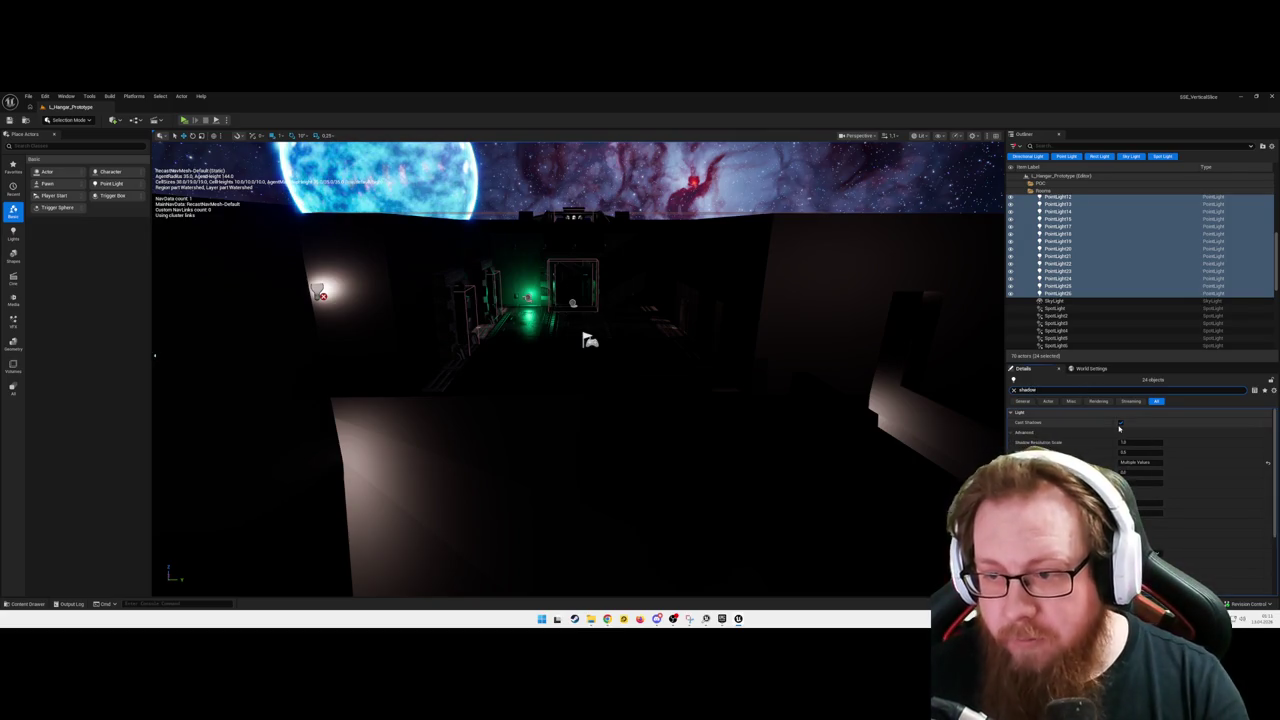
Step: Turn off Cast Shadows for all the DebugLightHangar point lights
{"action": "scroll", "coordinate": [1097, 307], "scroll_direction": "down", "scroll_amount": 5}
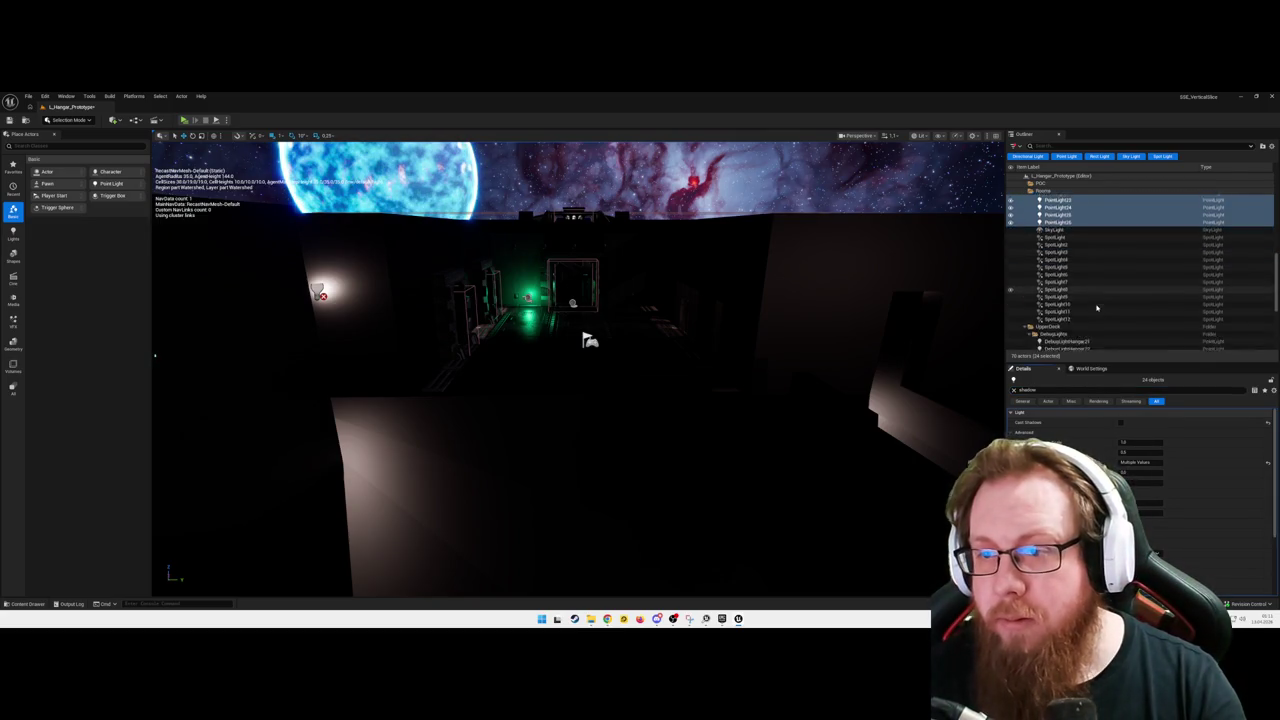
{"action": "scroll", "coordinate": [1095, 300], "scroll_direction": "up", "scroll_amount": 3}
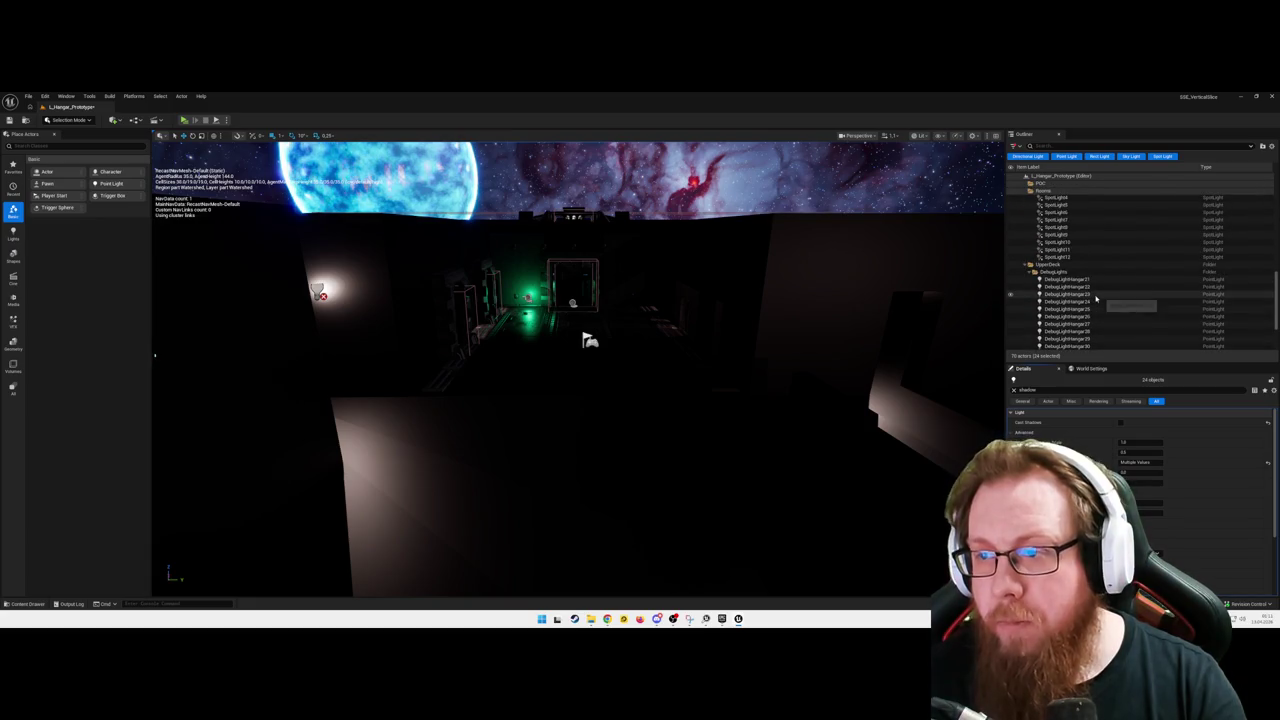
{"action": "left_click", "coordinate": [1085, 282]}
{"action": "scroll", "coordinate": [1085, 285], "scroll_direction": "down", "scroll_amount": 3}
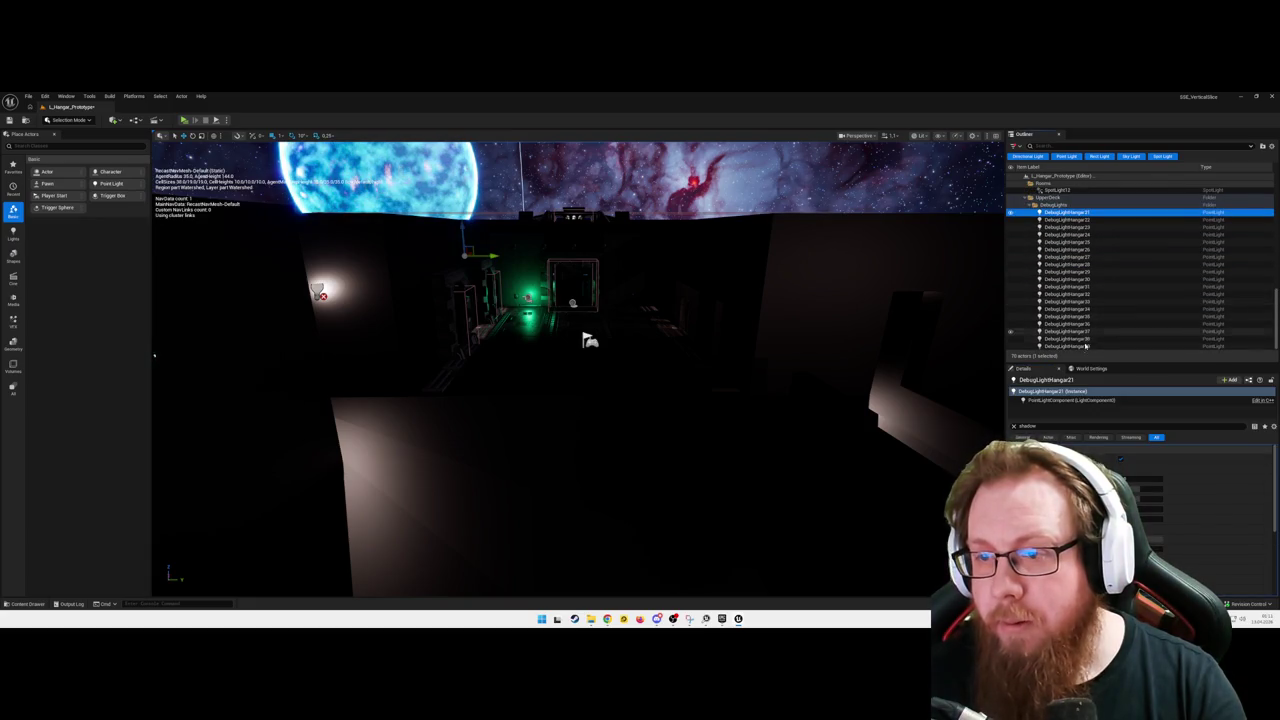
{"action": "left_click", "coordinate": [1080, 348], "text": "shift"}
{"action": "left_click", "coordinate": [1120, 422]}
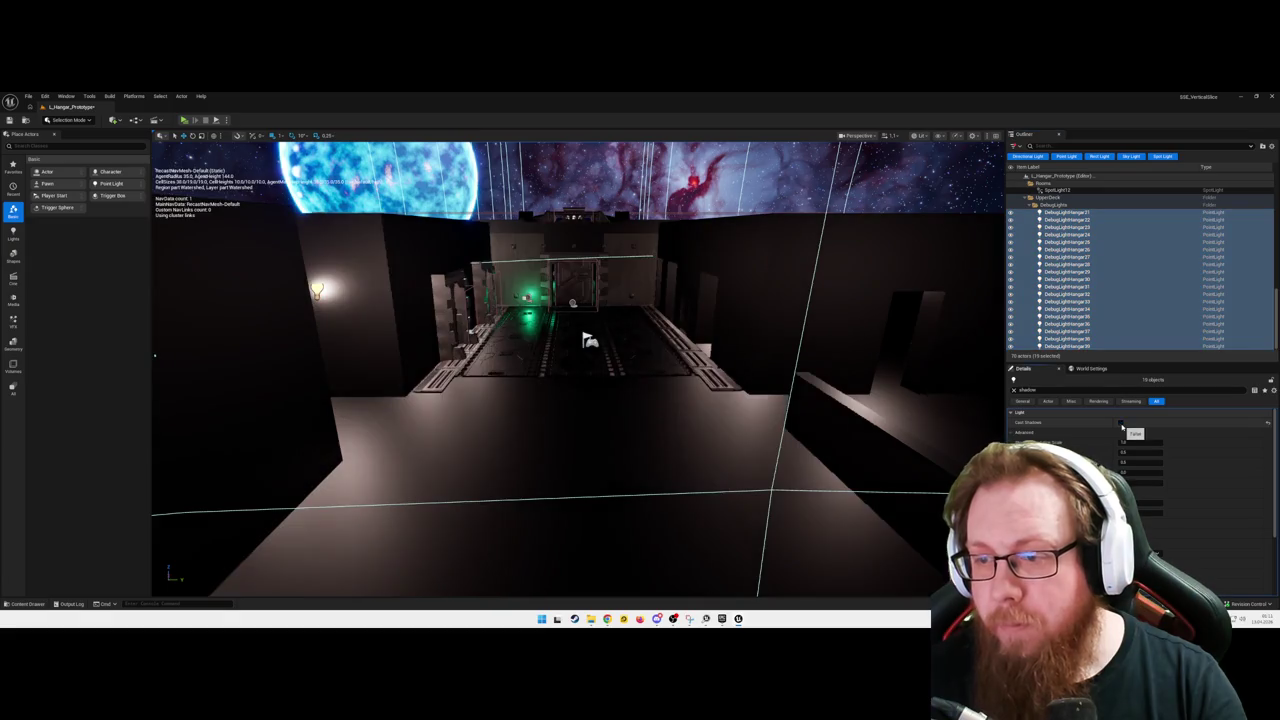
{"action": "mouse_move", "coordinate": [646, 409]}
{"action": "left_mouse_down"}
{"action": "mouse_move", "coordinate": [600, 400]}
{"action": "mouse_move", "coordinate": [640, 390]}
{"action": "mouse_move", "coordinate": [640, 340]}
{"action": "mouse_move", "coordinate": [640, 380]}
{"action": "mouse_move", "coordinate": [660, 370]}
{"action": "mouse_move", "coordinate": [635, 330]}
{"action": "mouse_move", "coordinate": [640, 360]}
{"action": "mouse_move", "coordinate": [660, 350]}
{"action": "mouse_move", "coordinate": [602, 408]}
{"action": "left_mouse_up"}
Step: Save L_Hangar_Prototype with Ctrl+S and launch Play-In-Editor with Alt+P
{"action": "key", "text": "ctrl+s"}
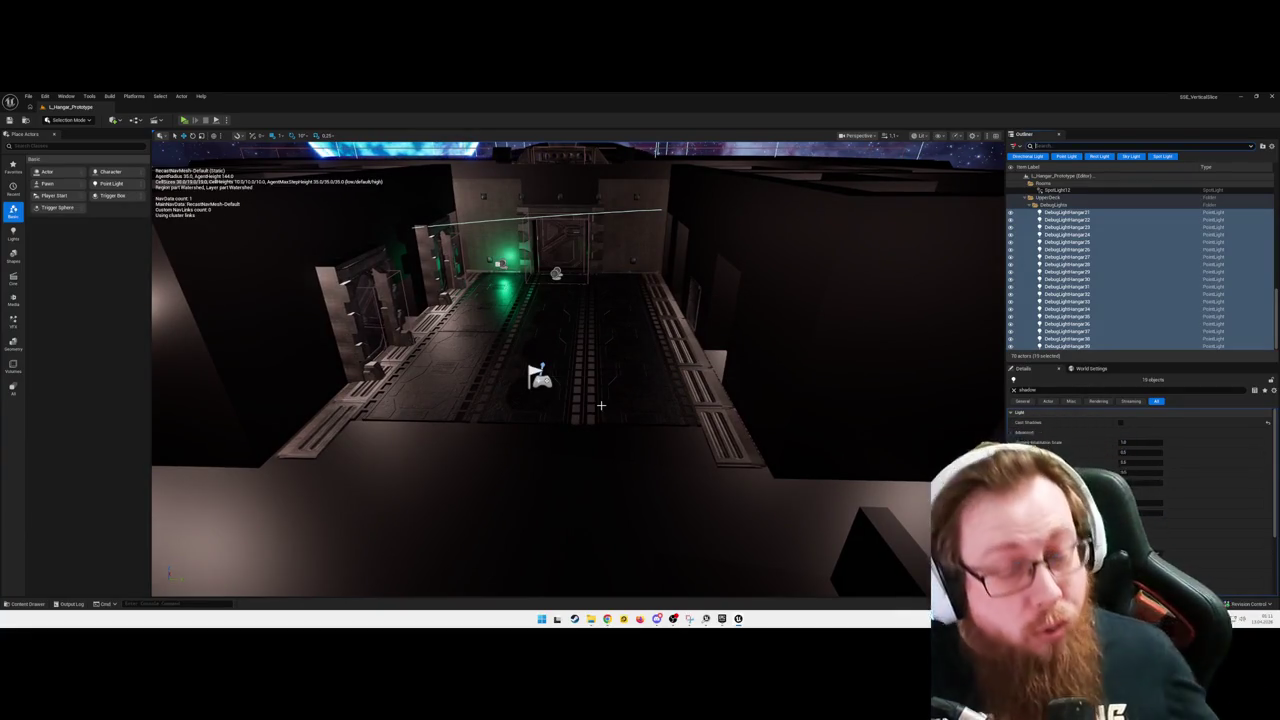
{"action": "mouse_move", "coordinate": [601, 405]}
{"action": "left_mouse_down"}
{"action": "mouse_move", "coordinate": [601, 300]}
{"action": "mouse_move", "coordinate": [550, 310]}
{"action": "mouse_move", "coordinate": [520, 370]}
{"action": "mouse_move", "coordinate": [465, 370]}
{"action": "mouse_move", "coordinate": [629, 456]}
{"action": "left_mouse_up"}
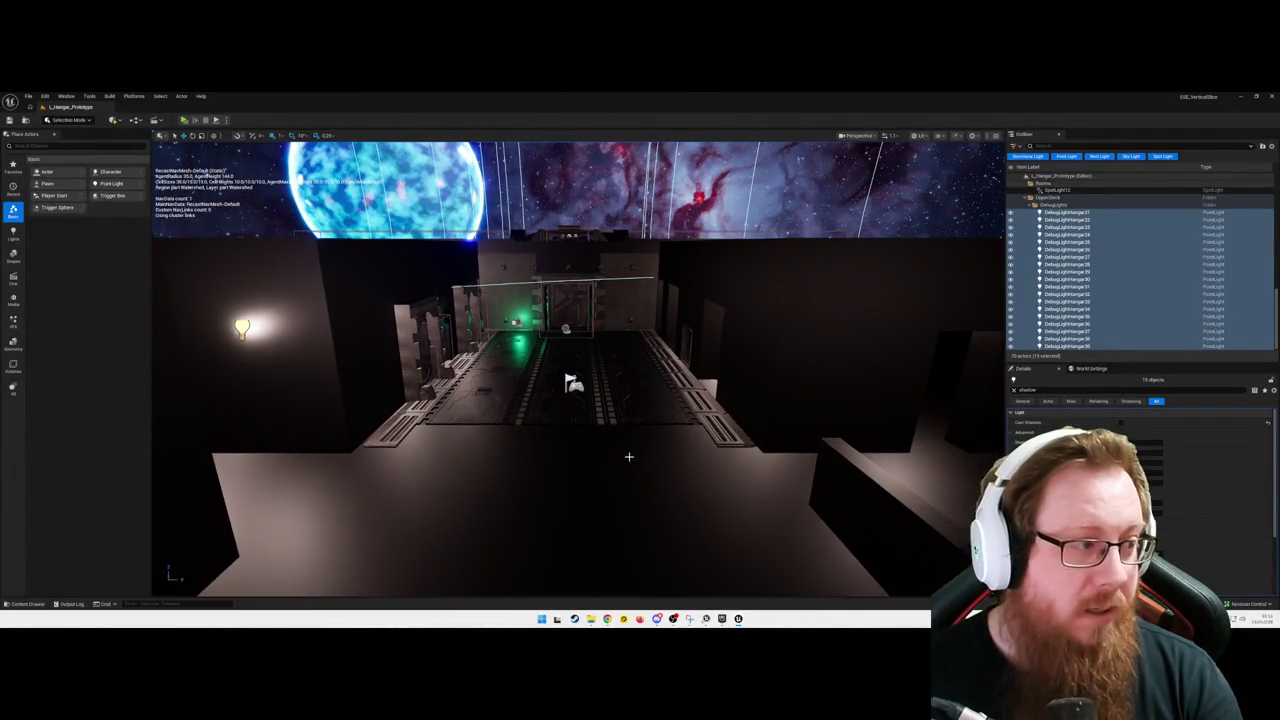
{"action": "key", "text": "alt+p"}
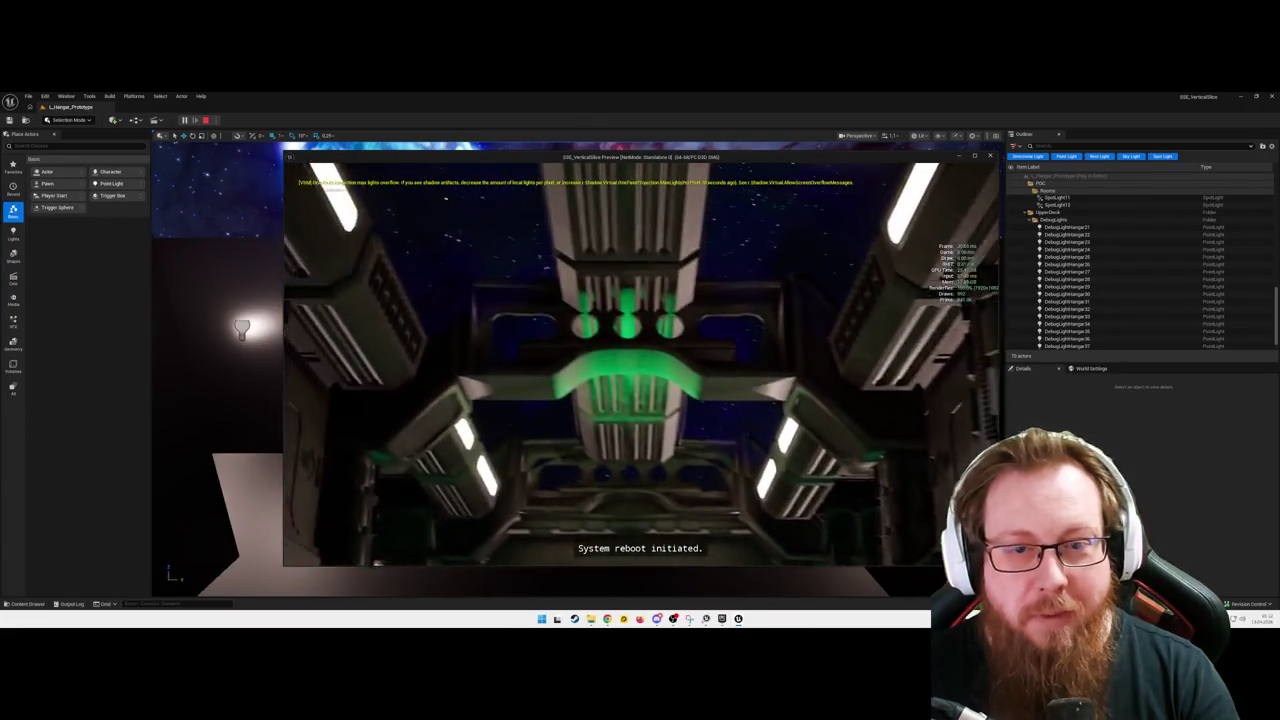
Step: Walk down the ship corridor into the bridge room, then pause and quit to the editor
{"action": "key", "text": "w"}
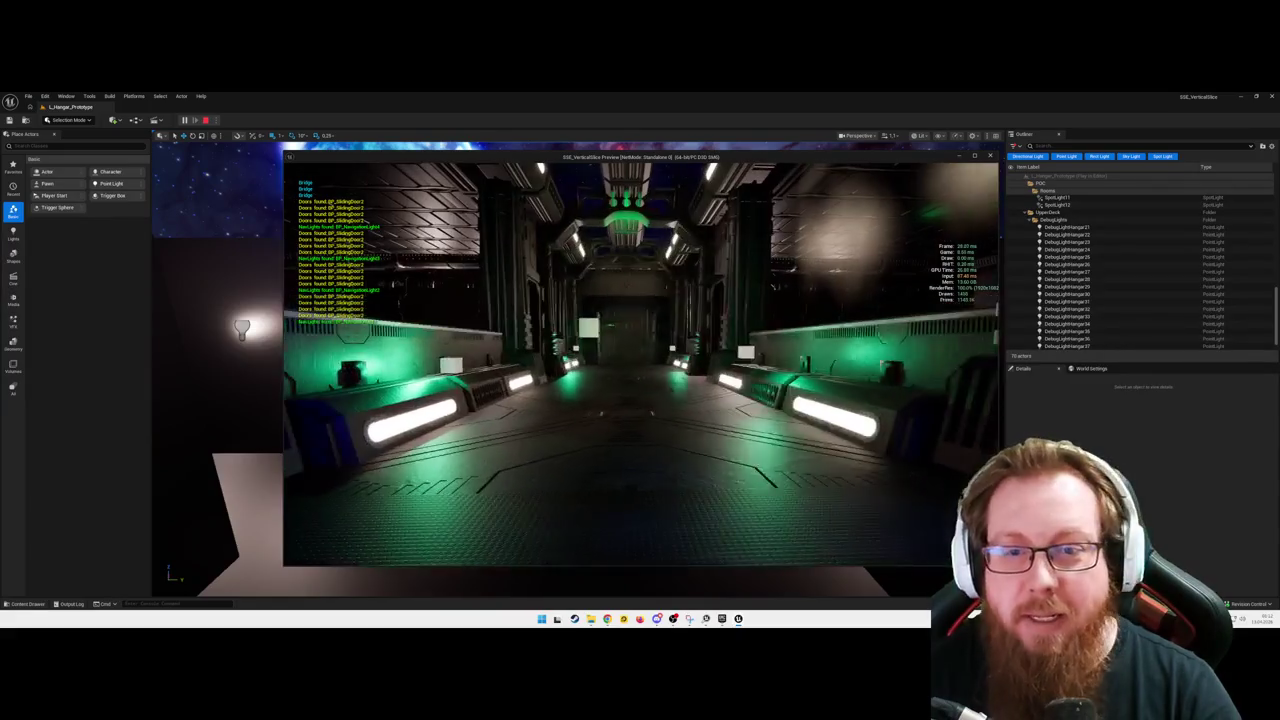
{"action": "key", "text": "w"}
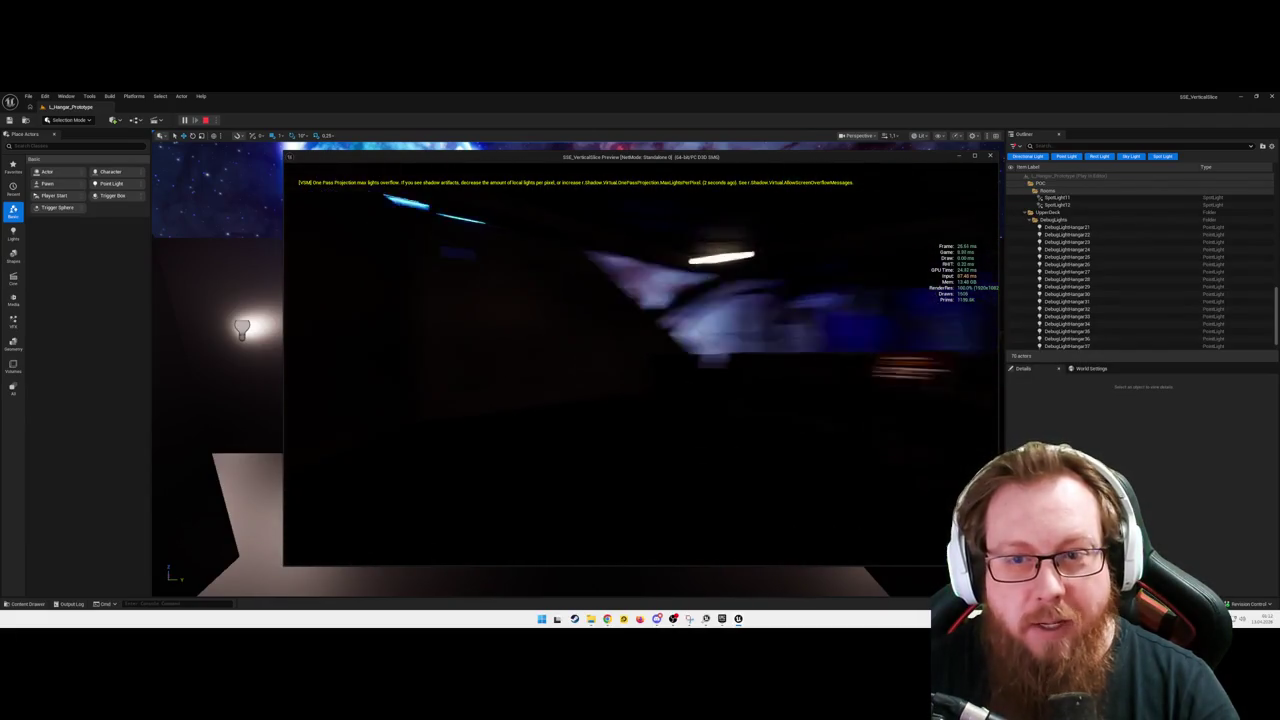
{"action": "mouse_move", "coordinate": [640, 355]}
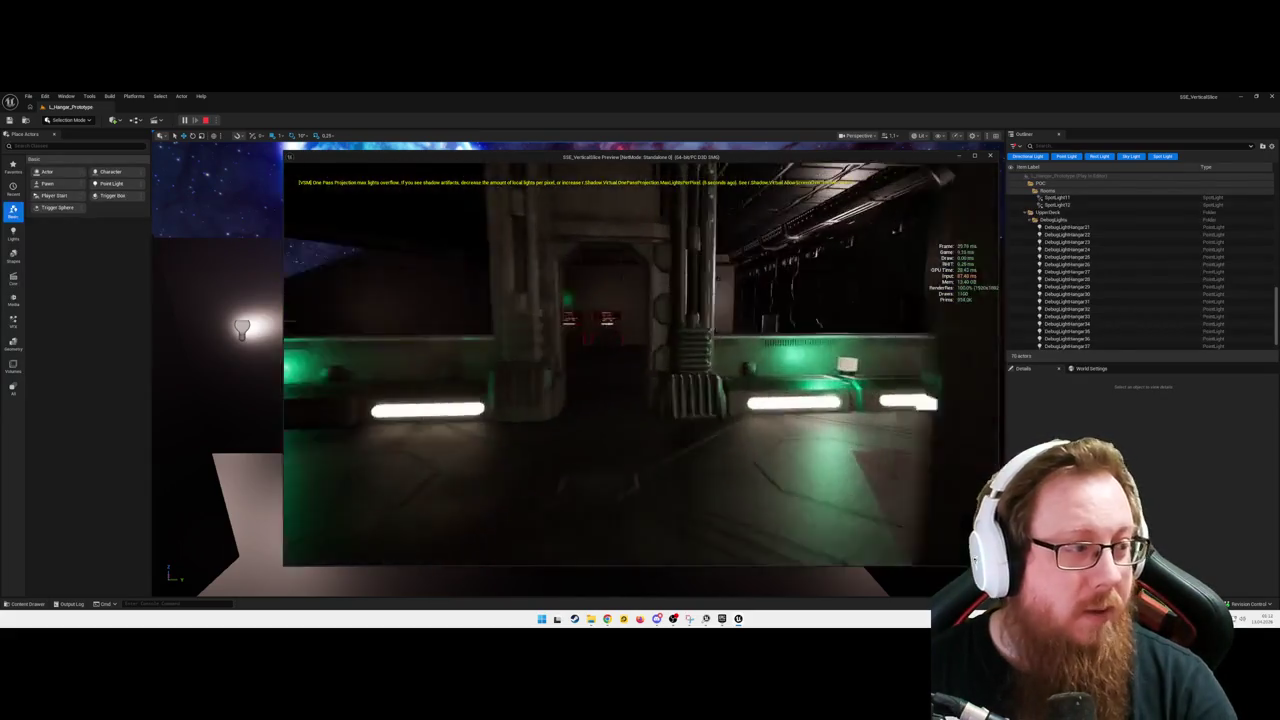
{"action": "key", "text": "w"}
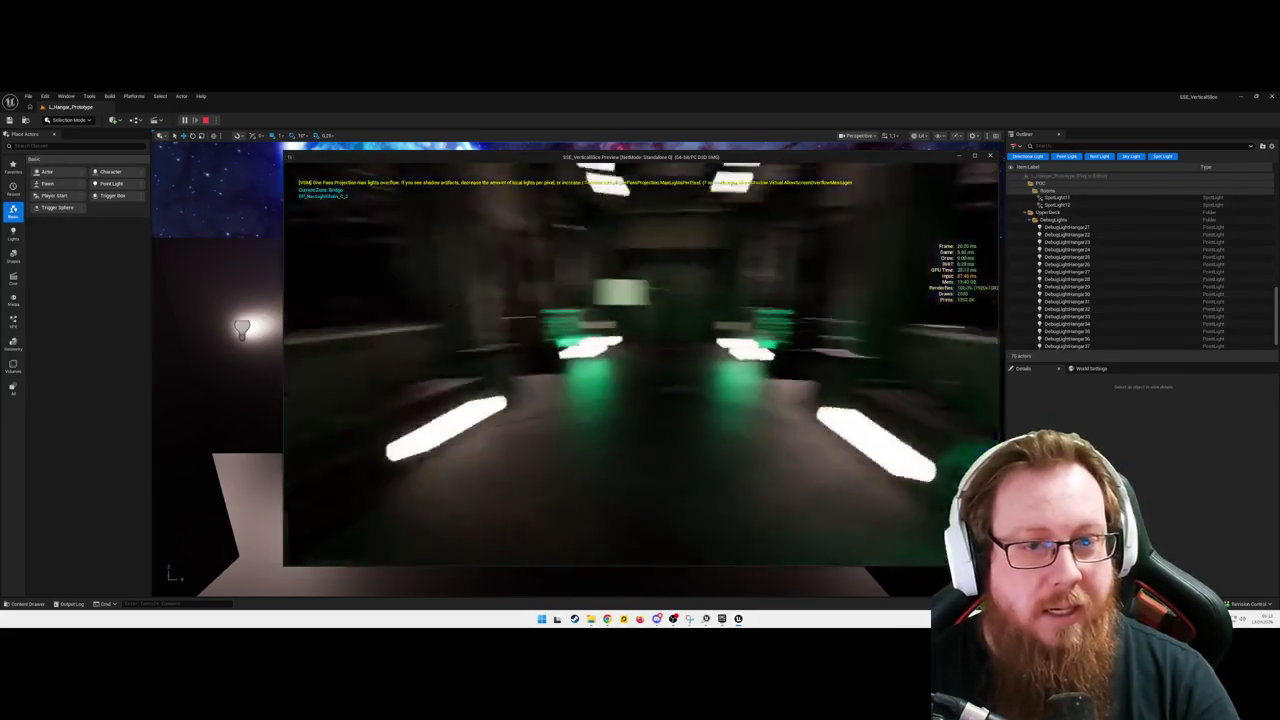
{"action": "key", "text": "Escape"}
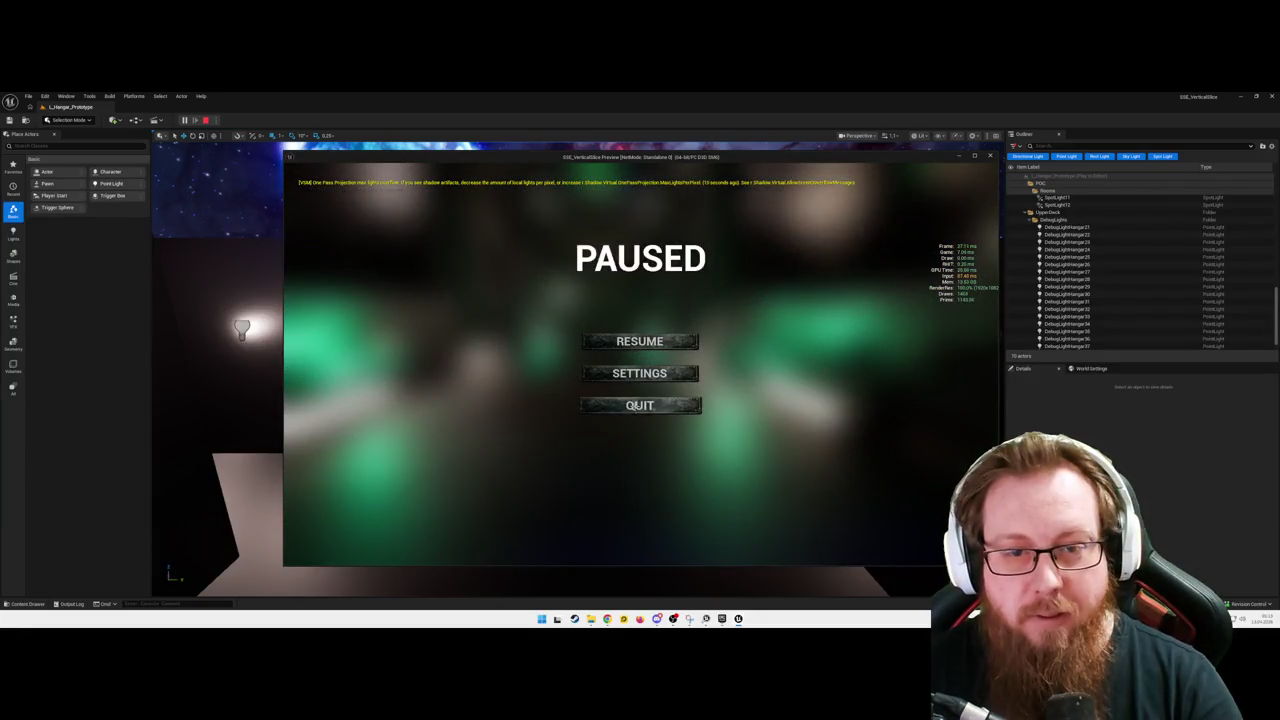
{"action": "left_click", "coordinate": [639, 405]}
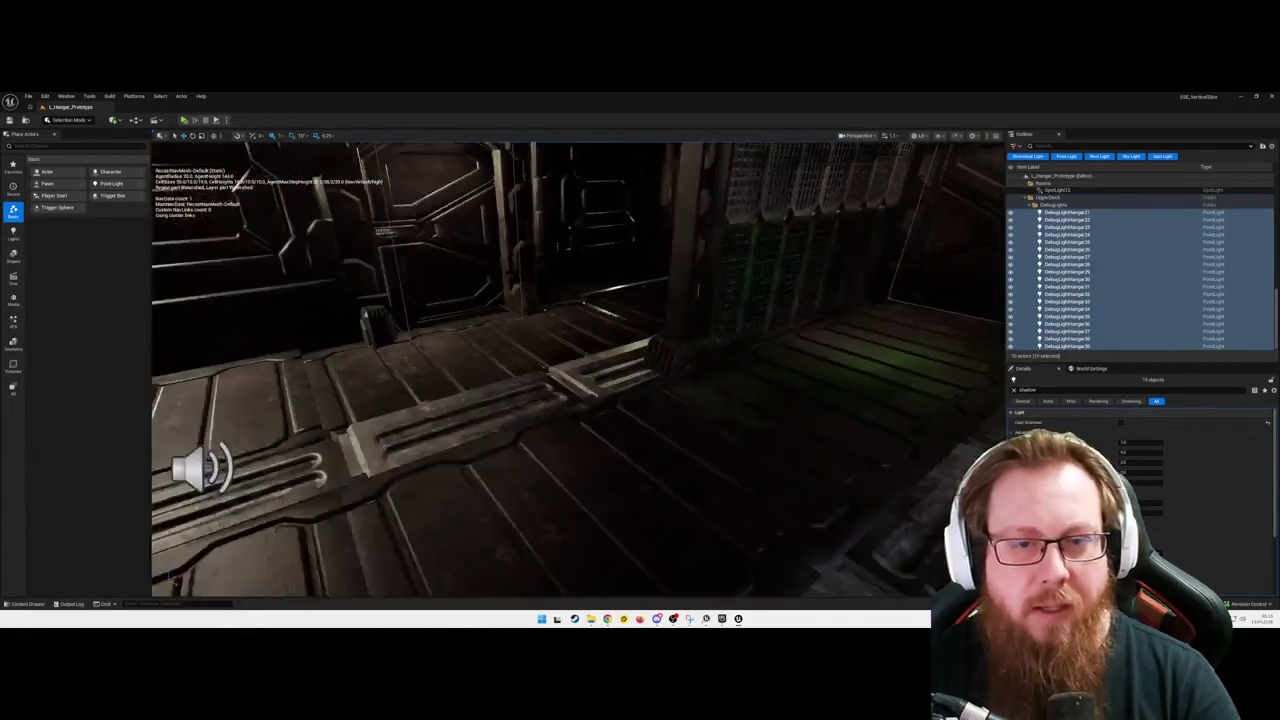
Step: Start a play session from the C3_Bodenplatte_Stand36 floor piece via its context menu
{"action": "right_click", "coordinate": [596, 467]}
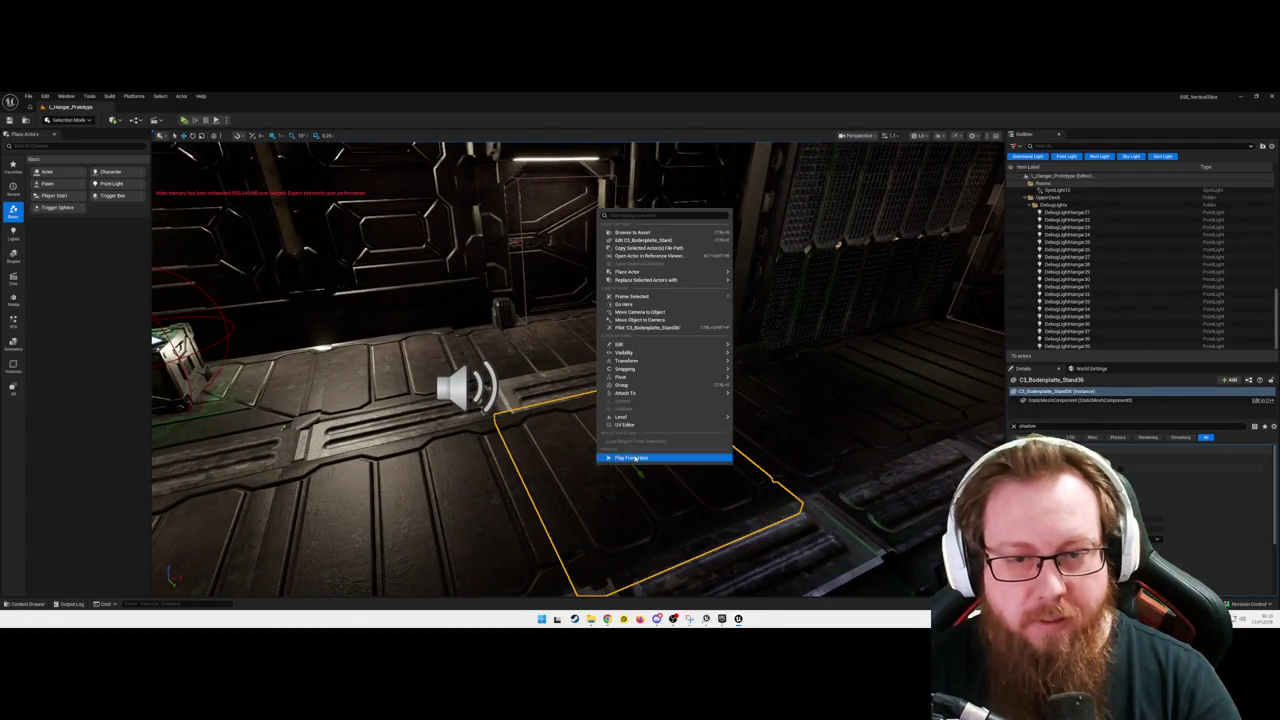
{"action": "key", "text": "alt+p"}
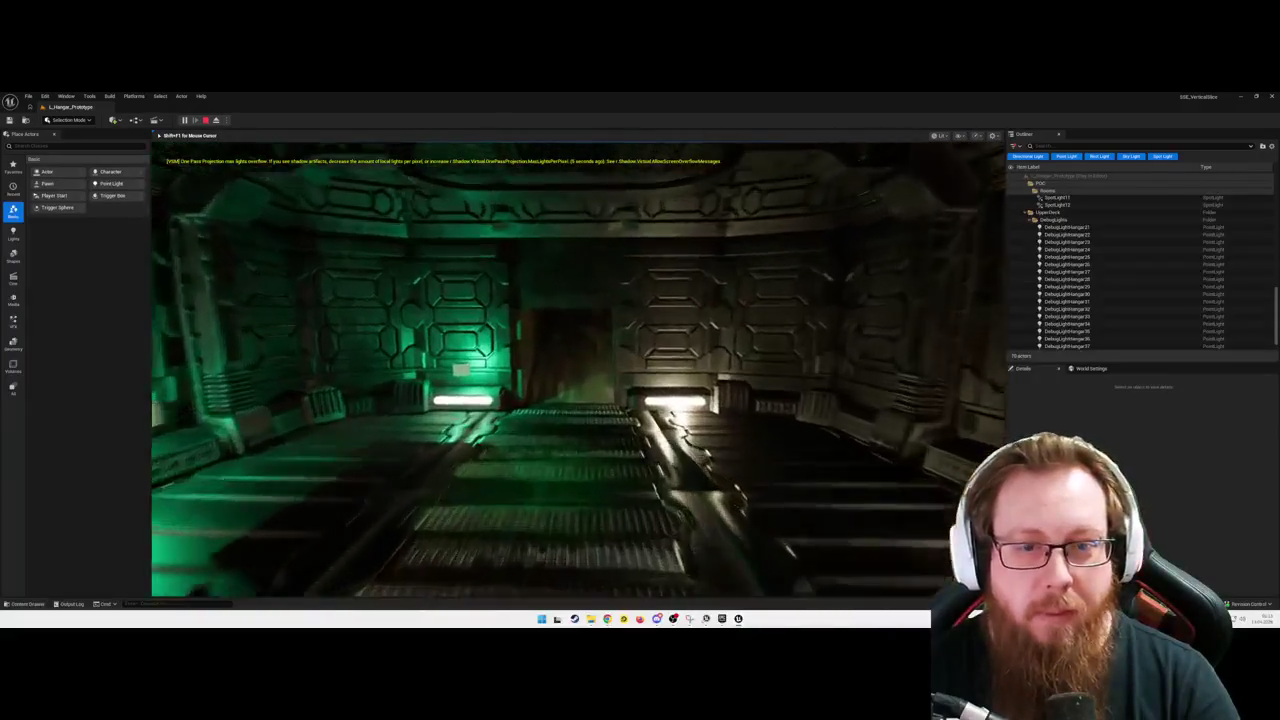
Step: Walk down the corridor to the terminal area, dismissing the L.O.R.E.L.AI CORE terminal menu
{"action": "key", "text": "w"}
{"action": "key", "text": "w"}
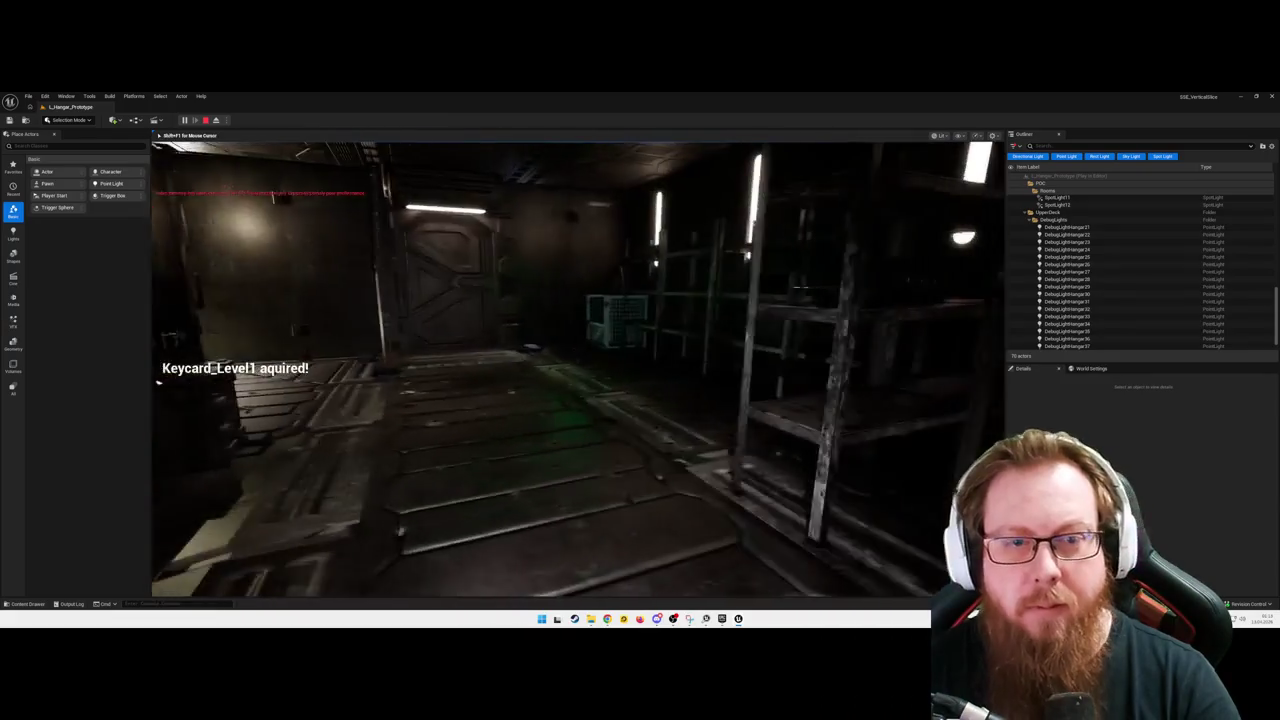
{"action": "key", "text": "w"}
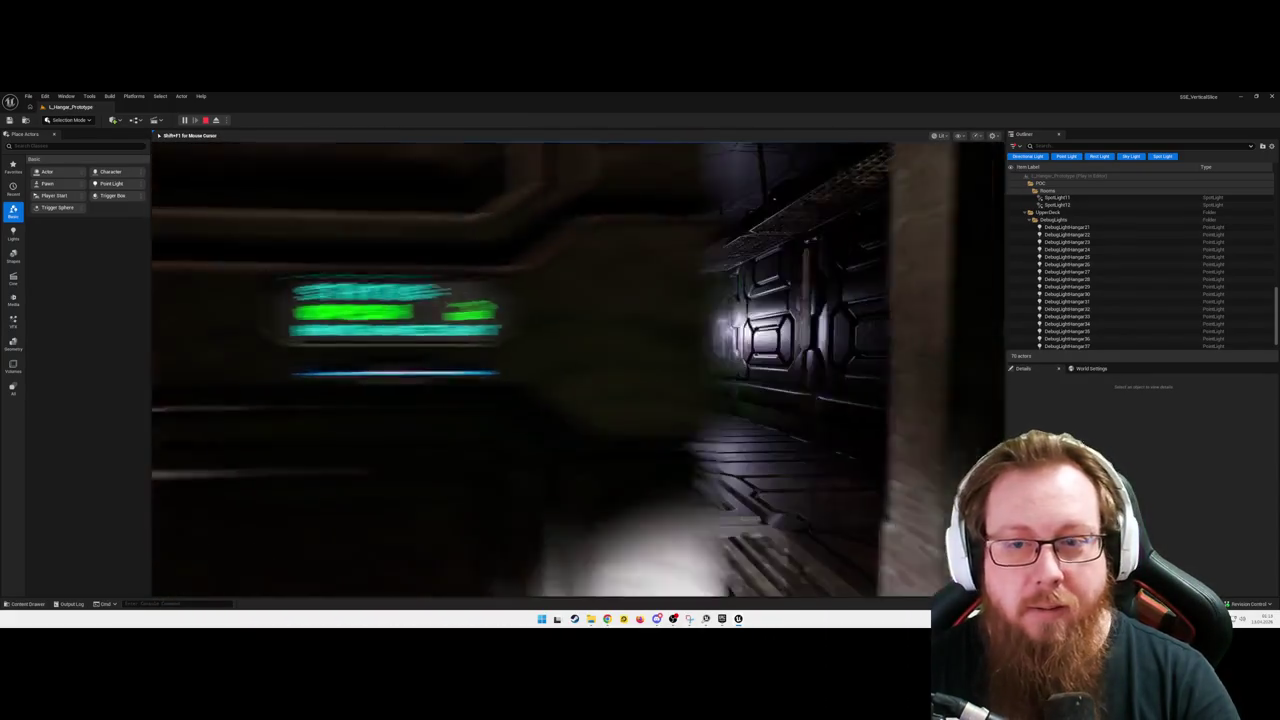
{"action": "key", "text": "w"}
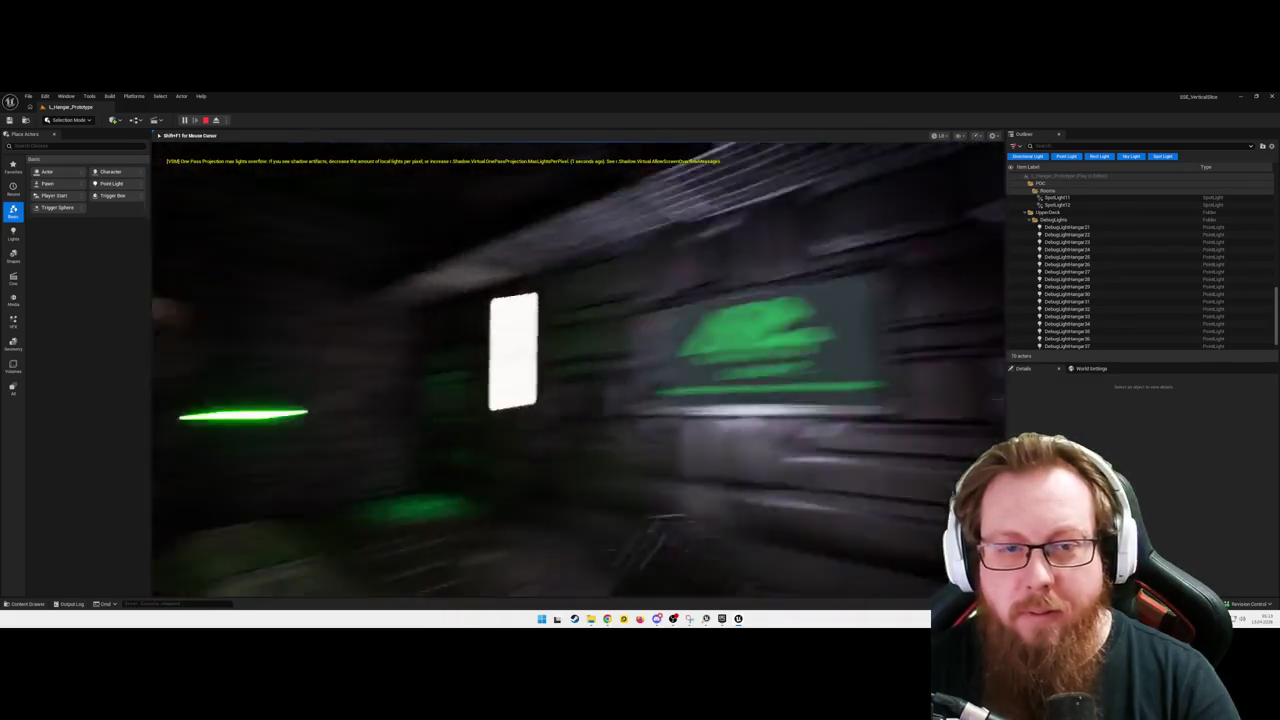
{"action": "key", "text": "w"}
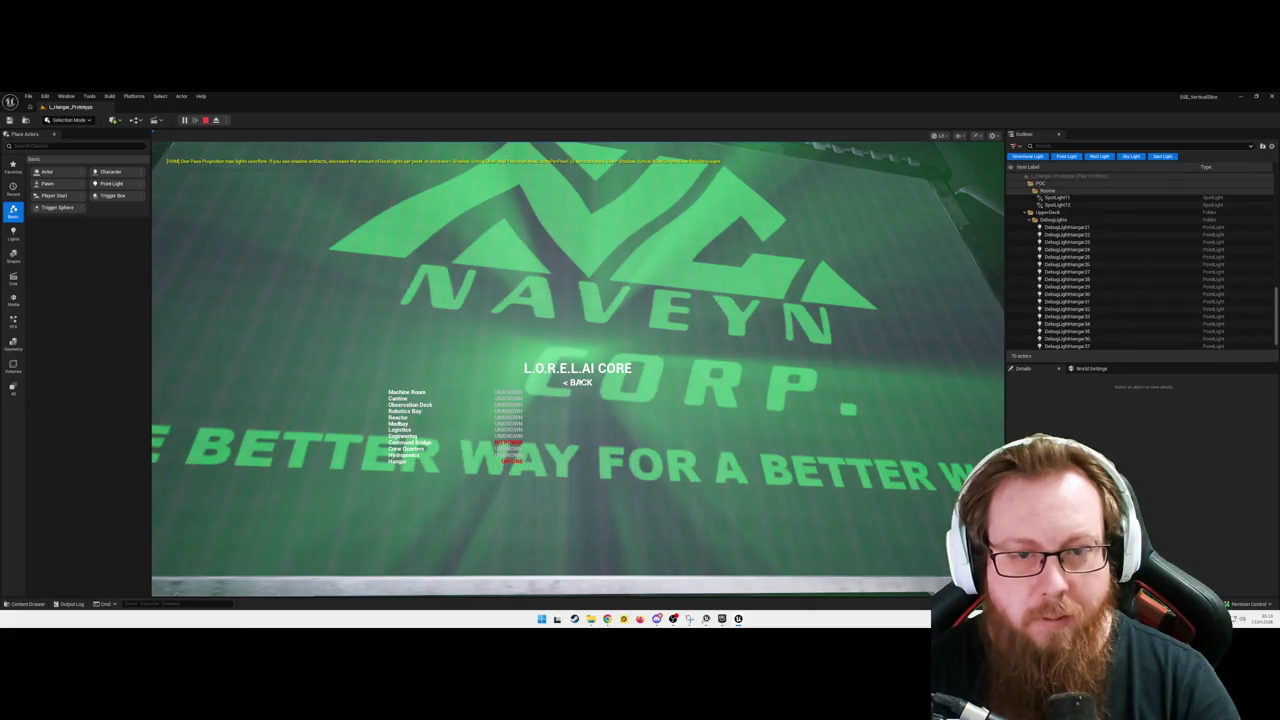
{"action": "left_click", "coordinate": [581, 384]}
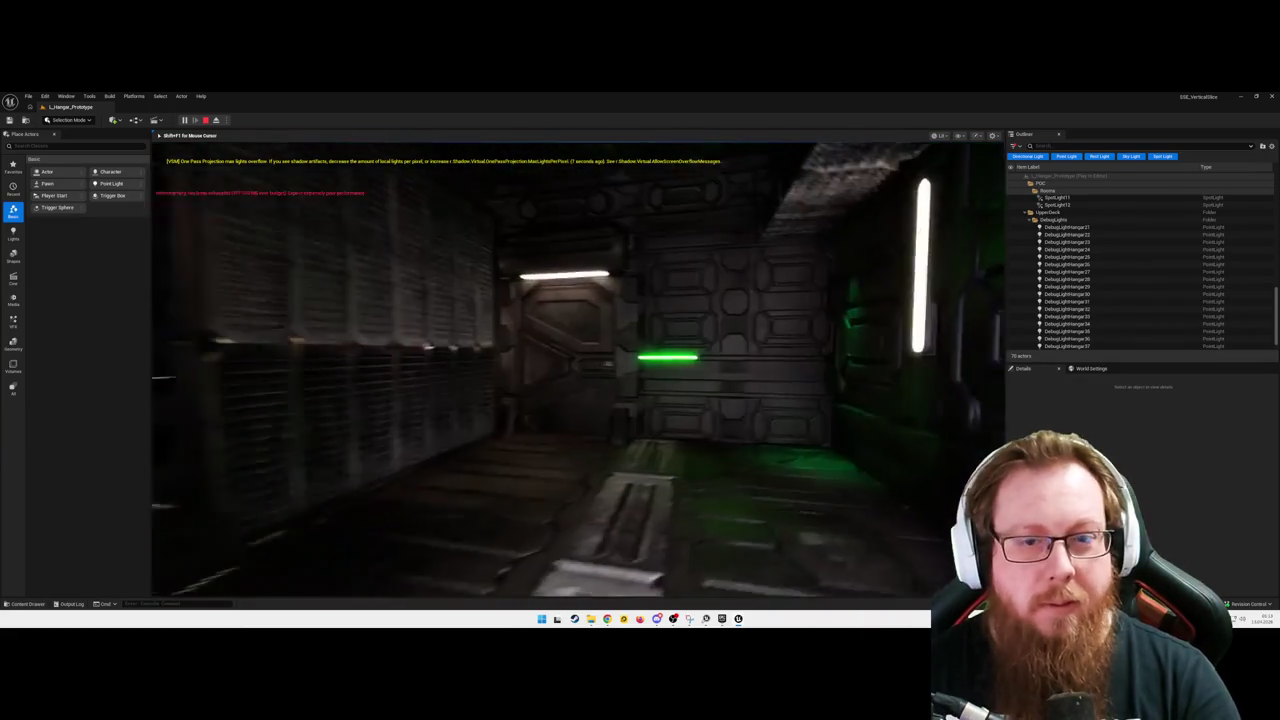
{"action": "key", "text": "w"}
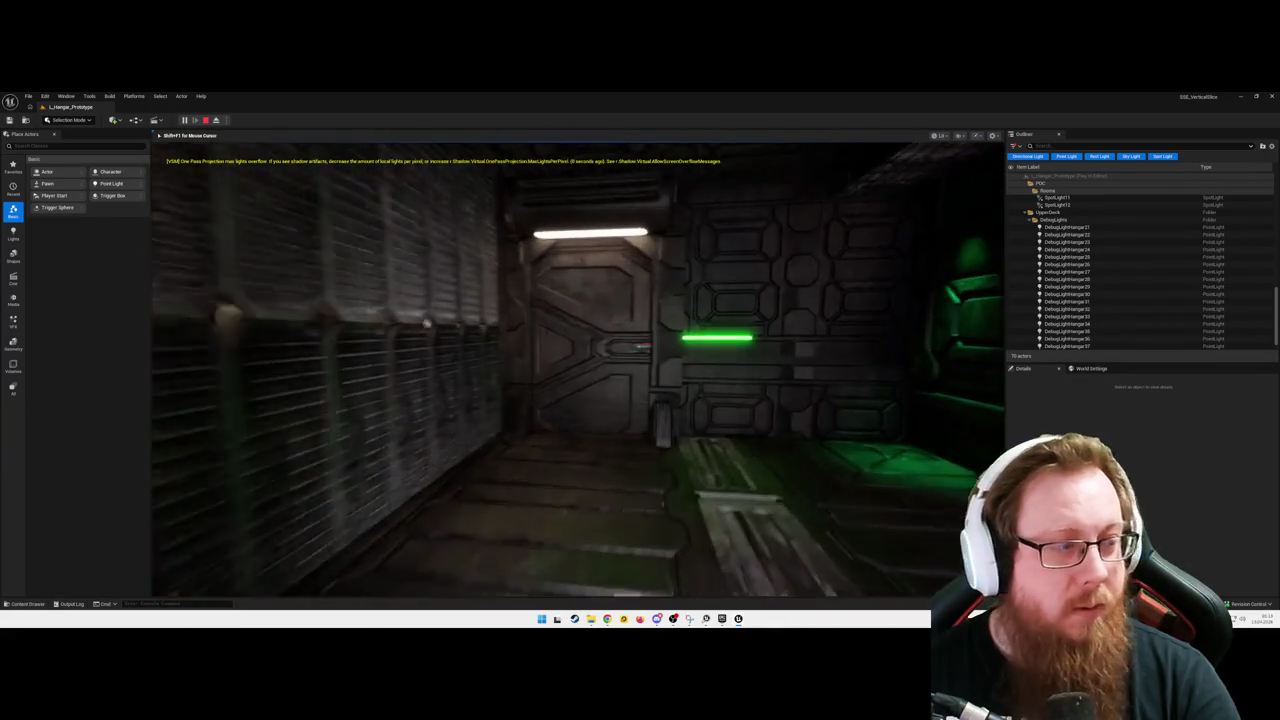
{"action": "key", "text": "w"}
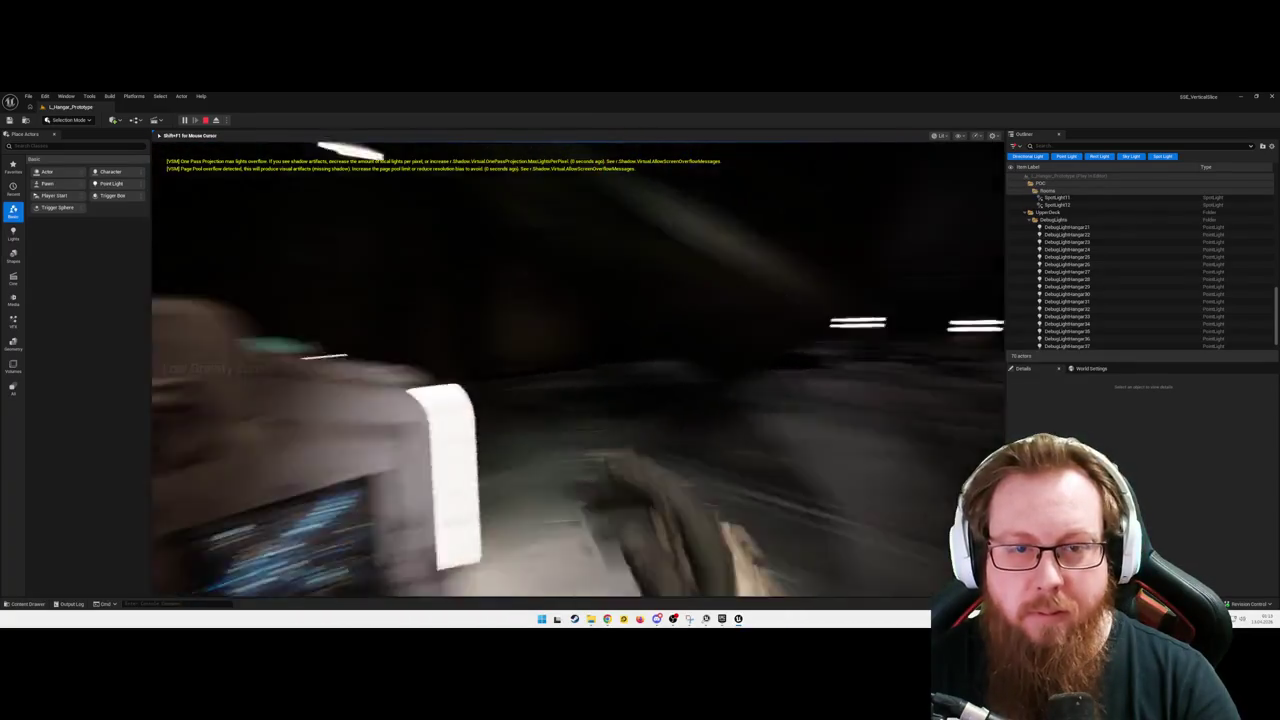
Step: Unlock the locked terminal with the access code, then walk to the glowing console and close its menu
{"action": "key", "text": "e"}
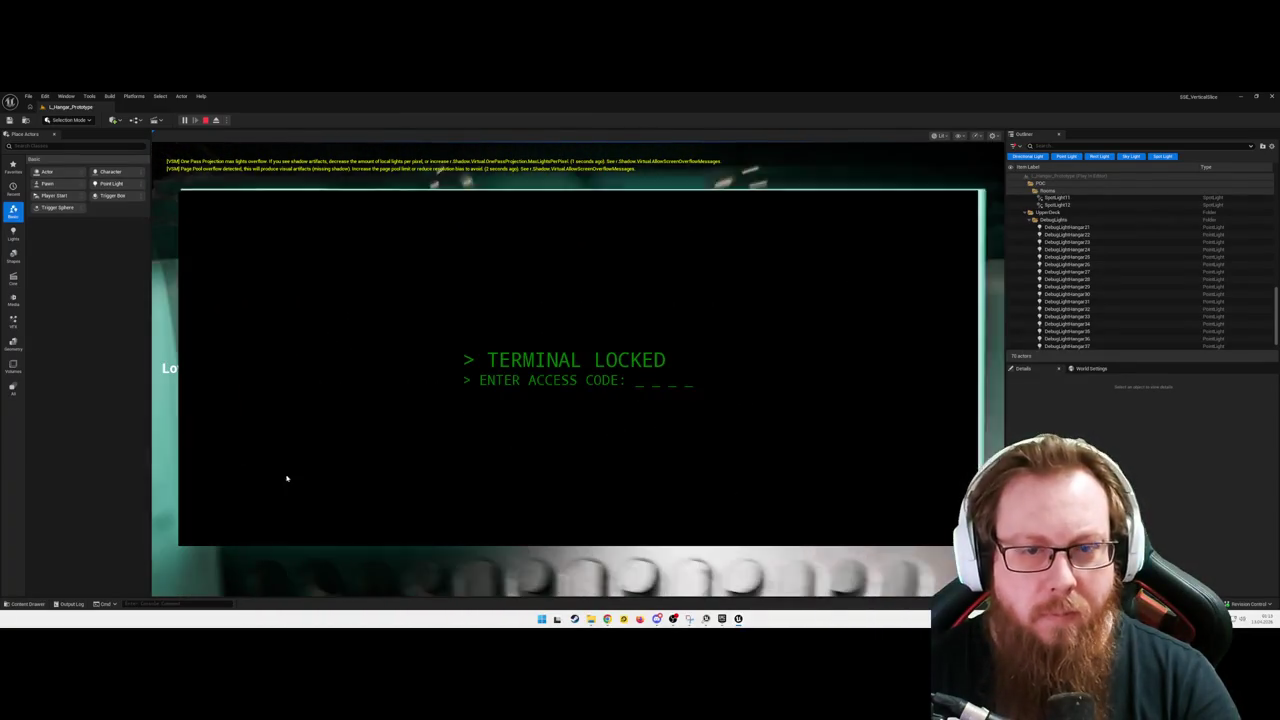
{"action": "type", "text": "4"}
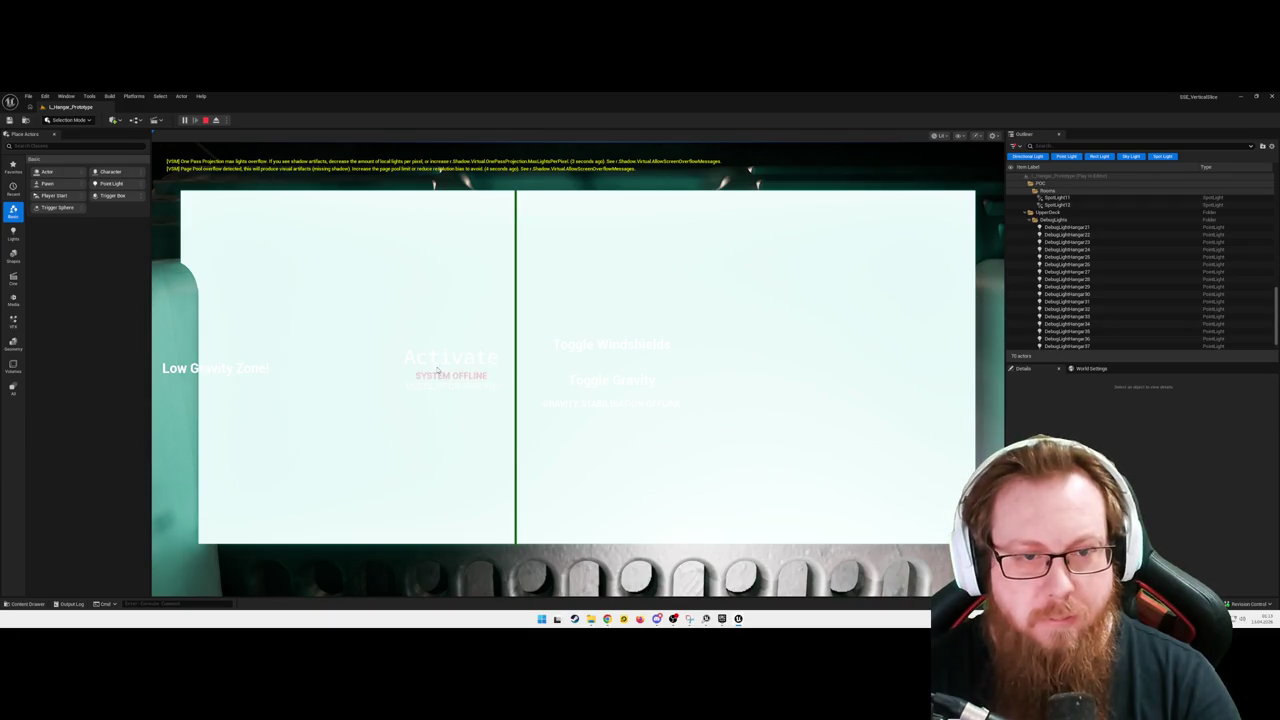
{"action": "type", "text": "e"}
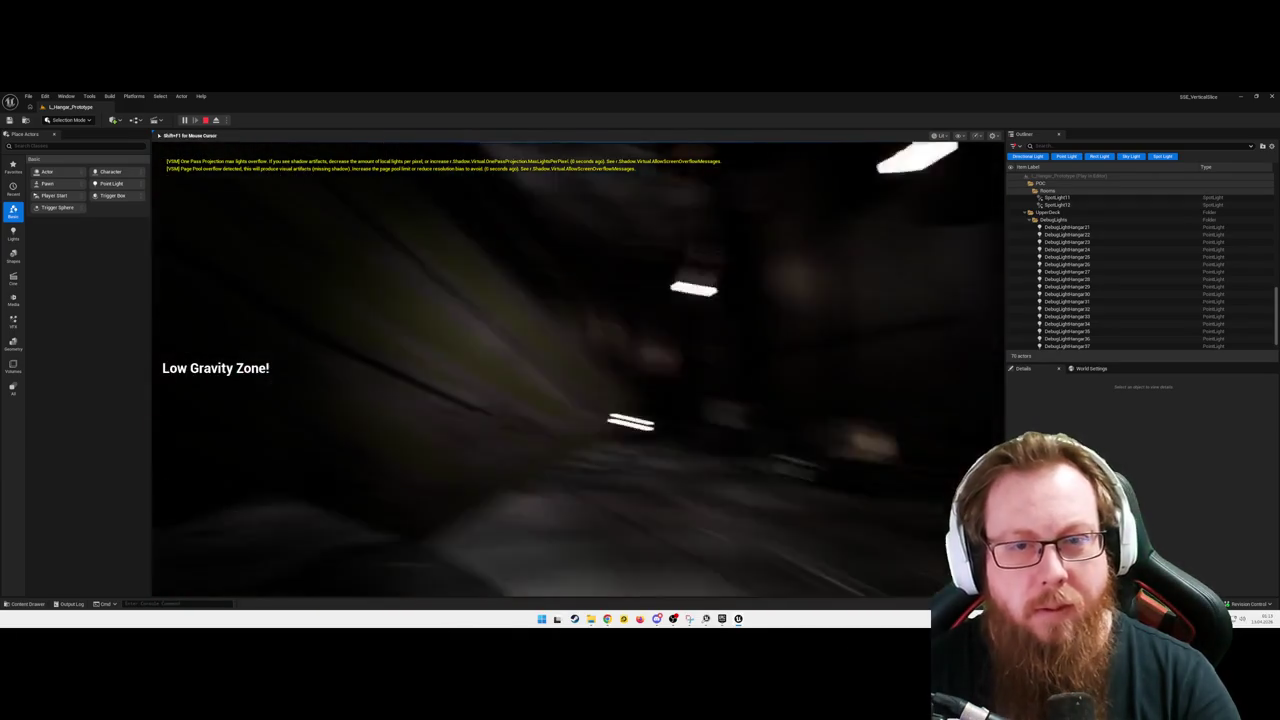
{"action": "type", "text": "w"}
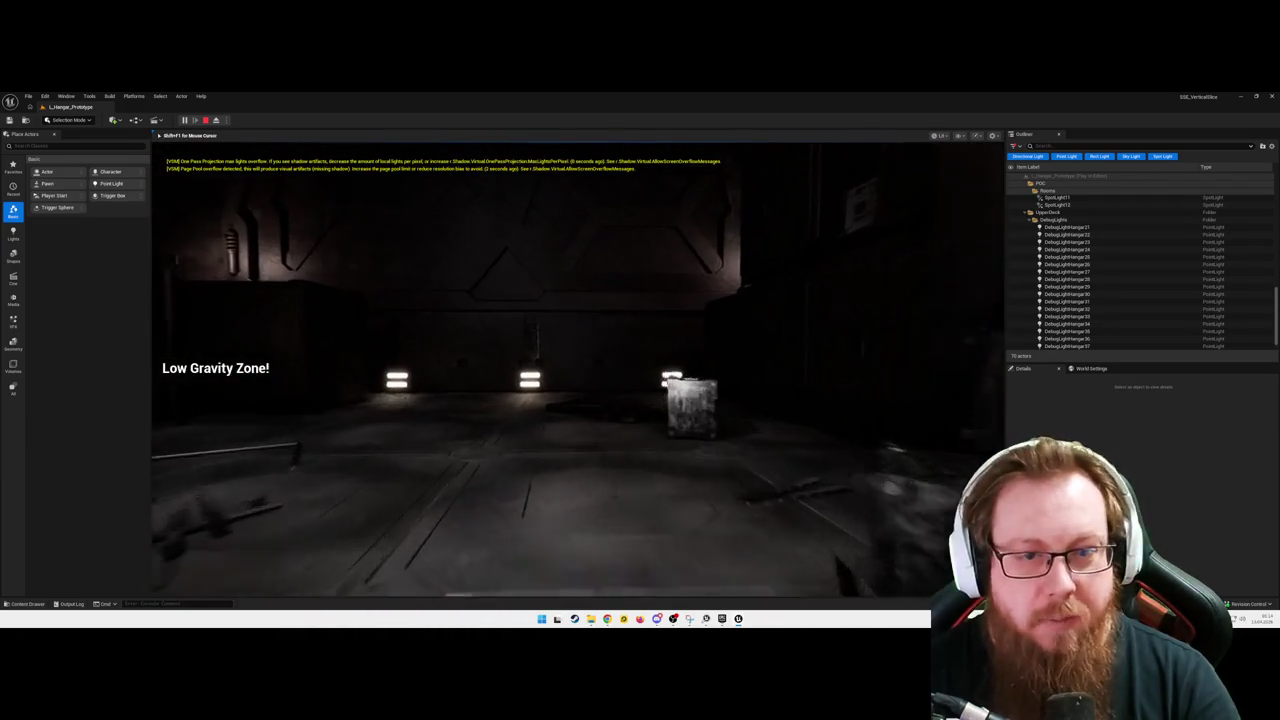
{"action": "mouse_move", "coordinate": [156, 197]}
{"action": "mouse_move", "coordinate": [578, 370]}
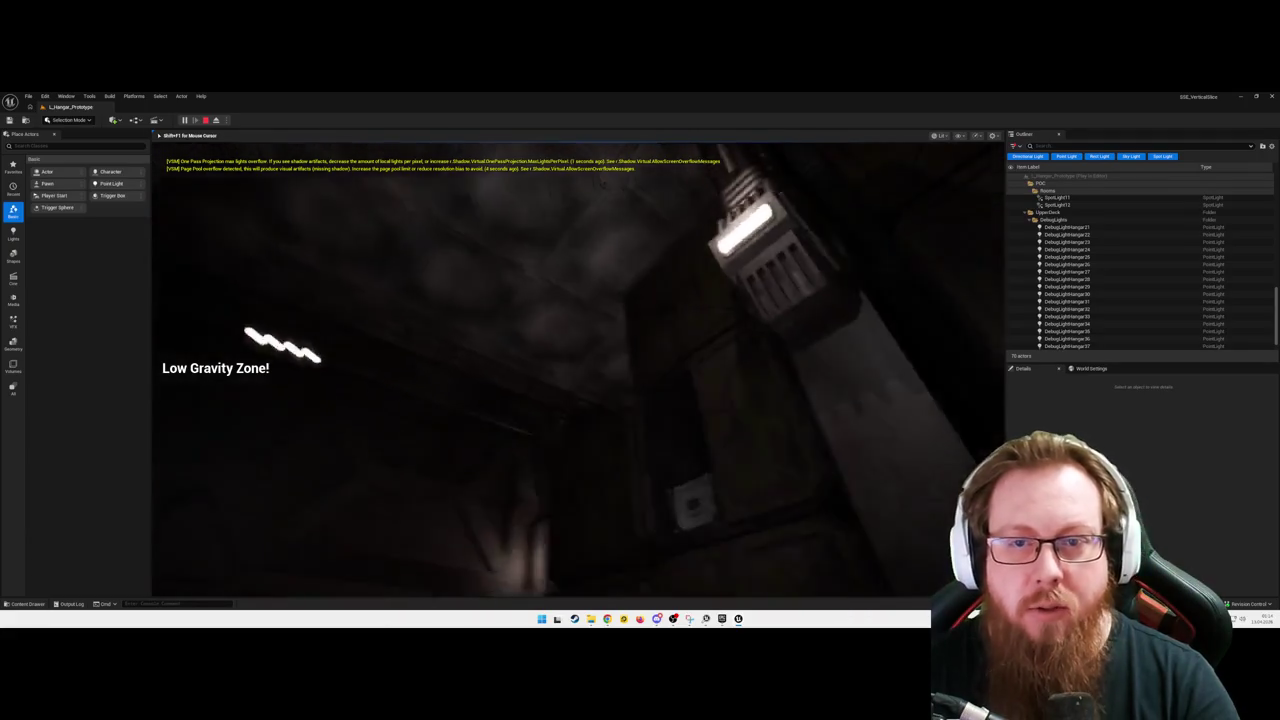
{"action": "key", "text": "w"}
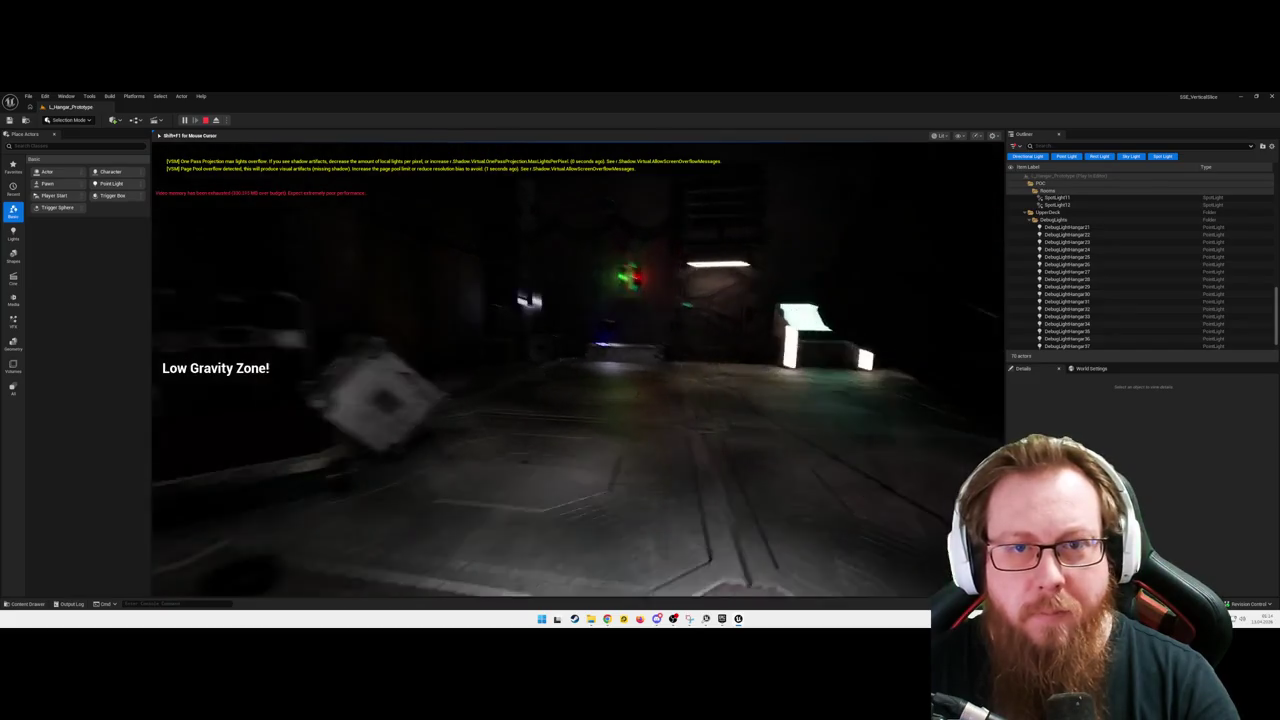
{"action": "key", "text": "w"}
{"action": "key", "text": "w"}
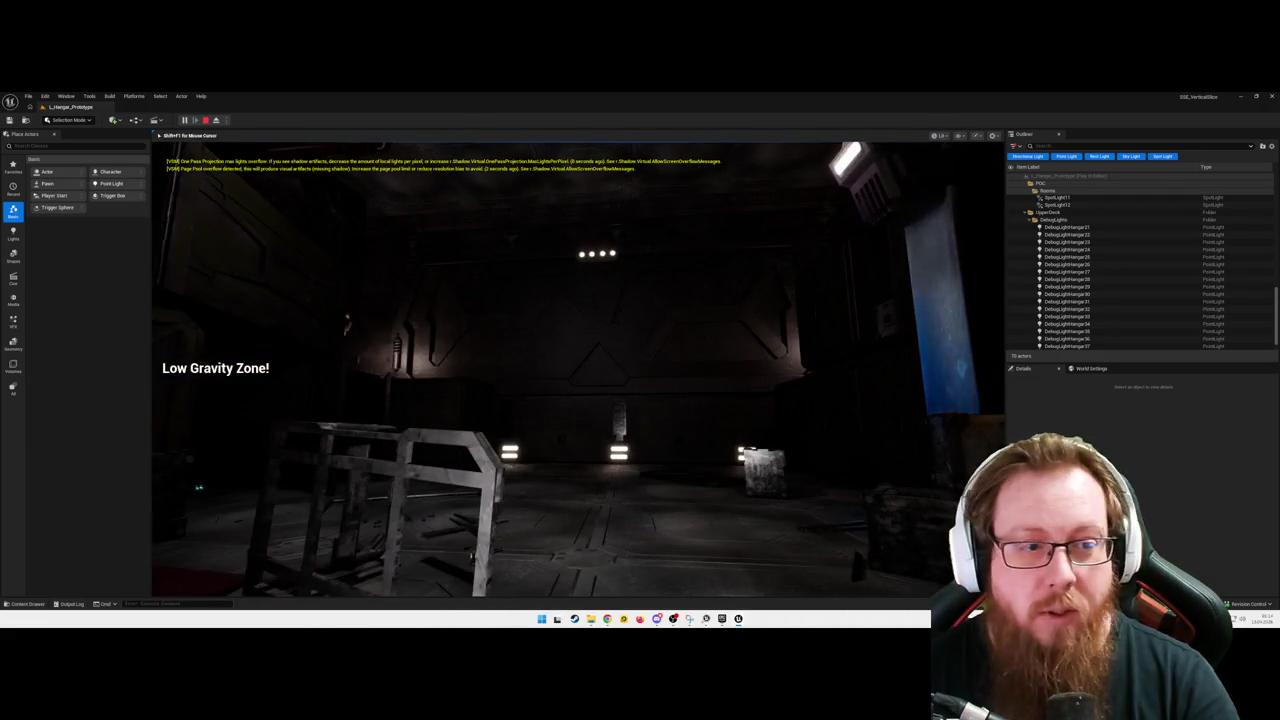
{"action": "key", "text": "w"}
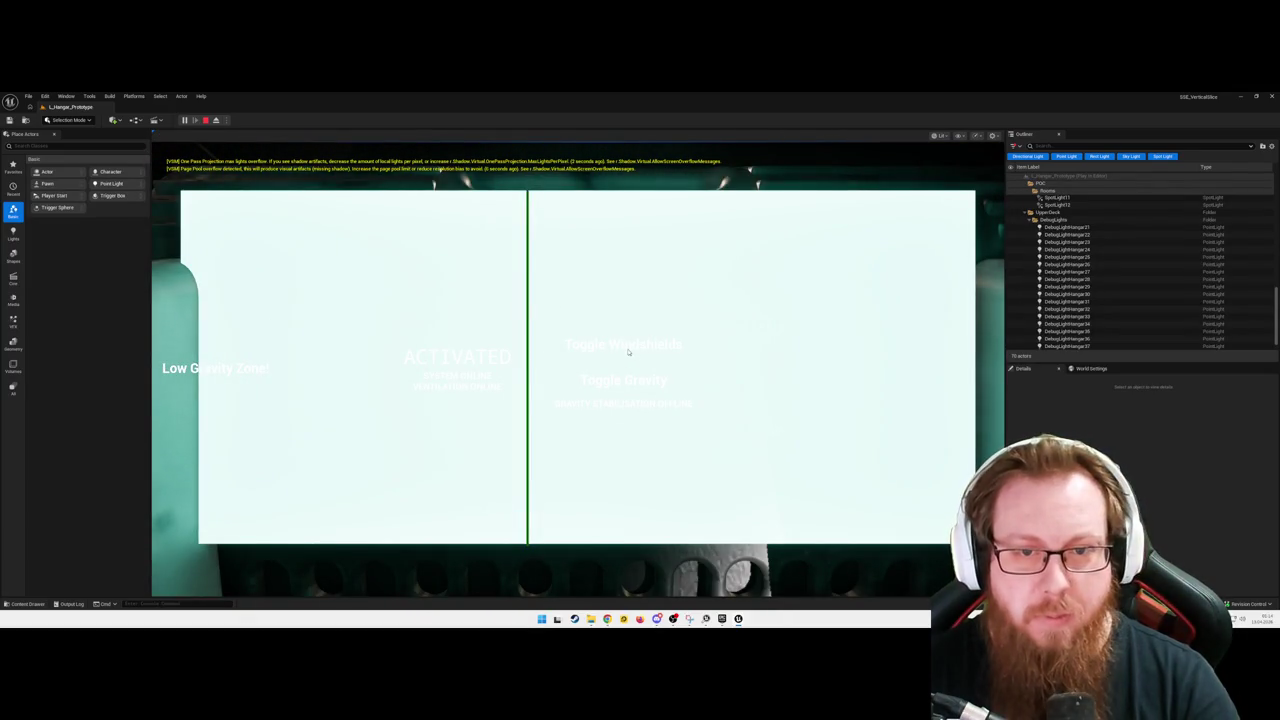
{"action": "left_click", "coordinate": [628, 346]}
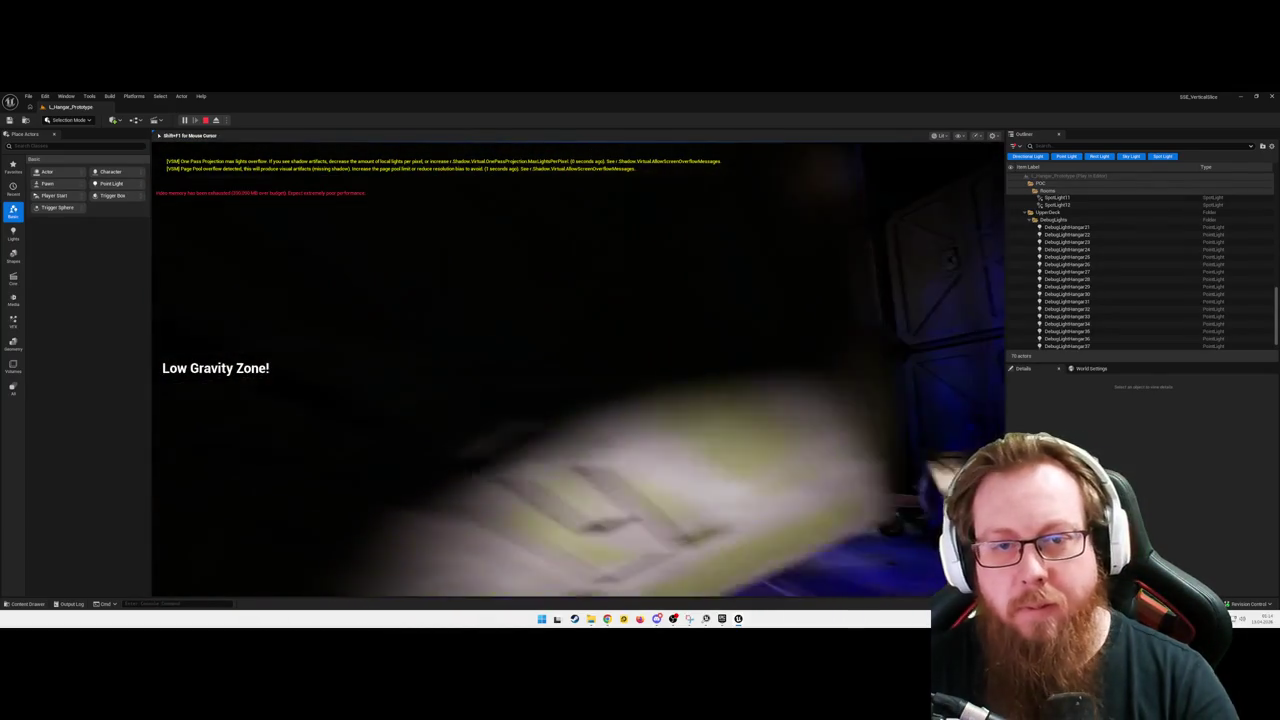
Step: Float through the low-gravity hangar to the left space window to view the planet, then pause and quit
{"action": "mouse_move", "coordinate": [578, 370]}
{"action": "key", "text": "w"}
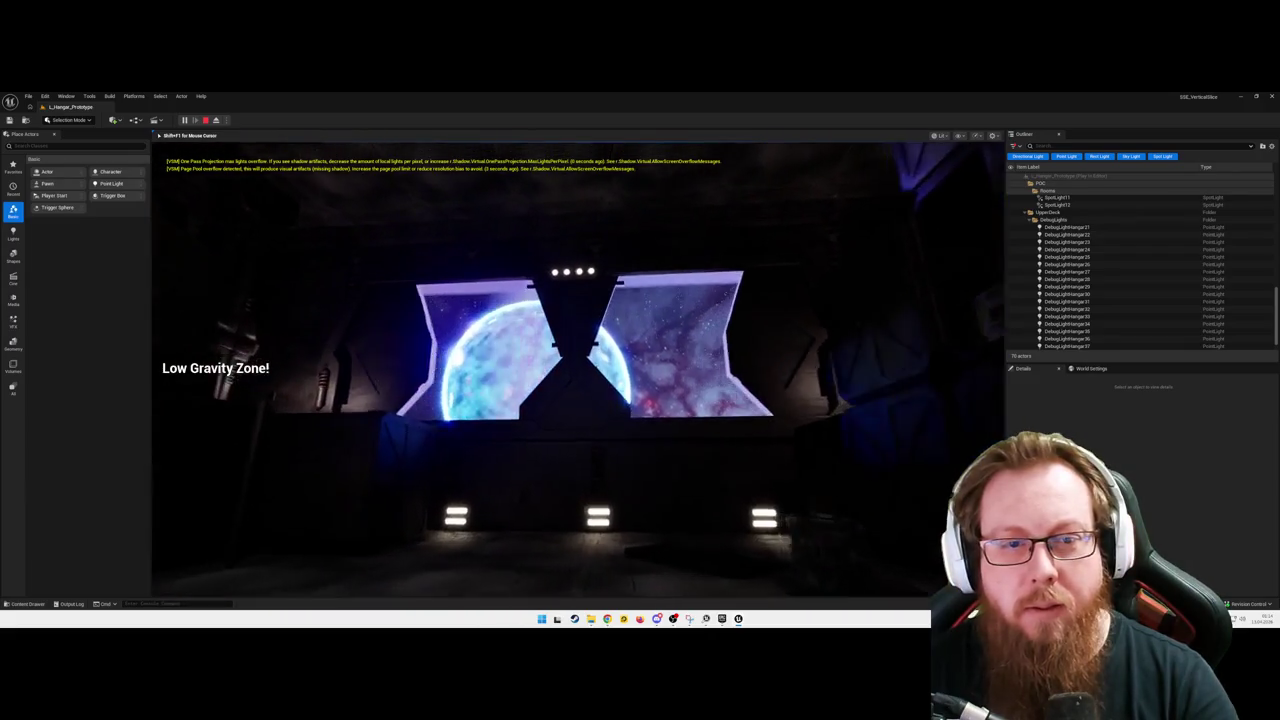
{"action": "key", "text": "w"}
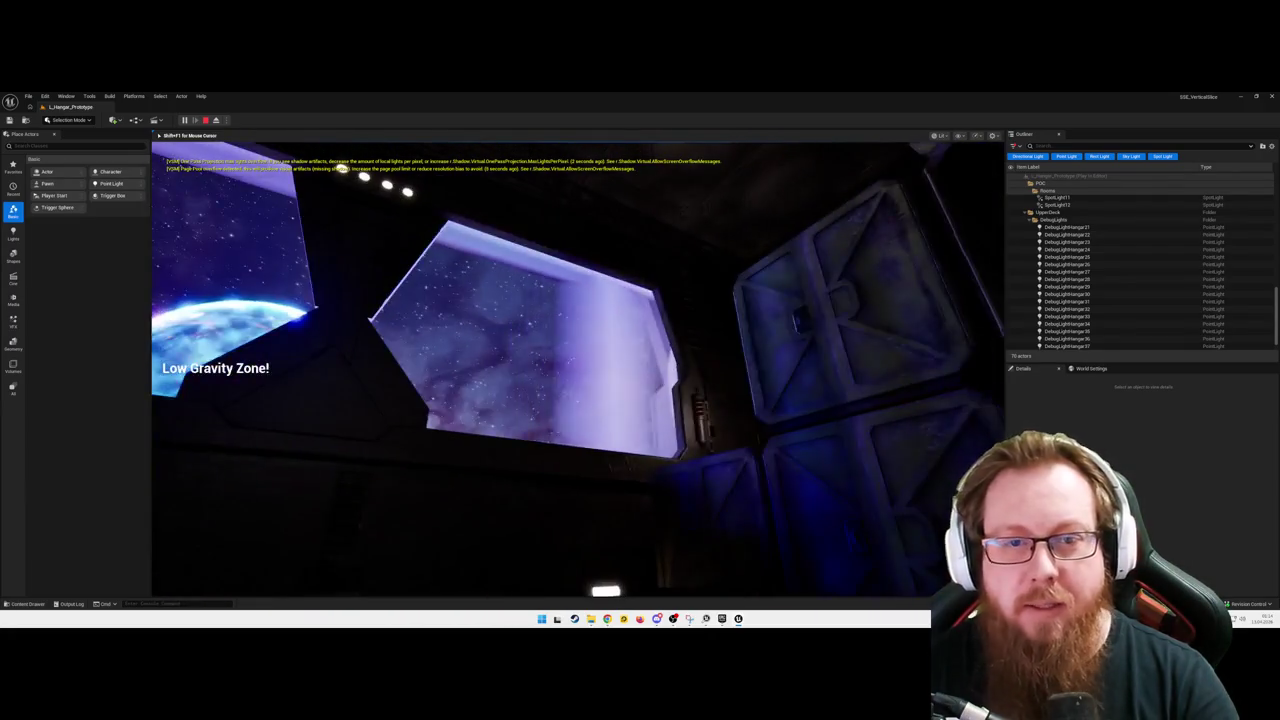
{"action": "key", "text": "w"}
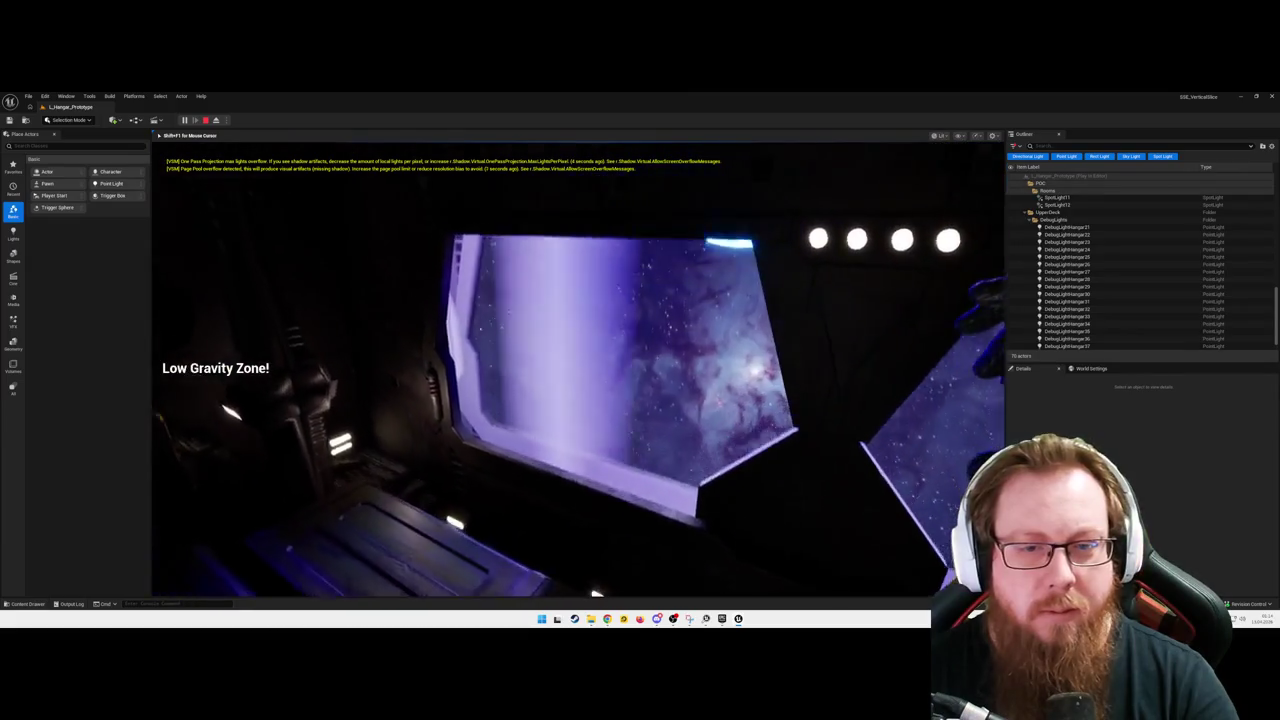
{"action": "key", "text": "w"}
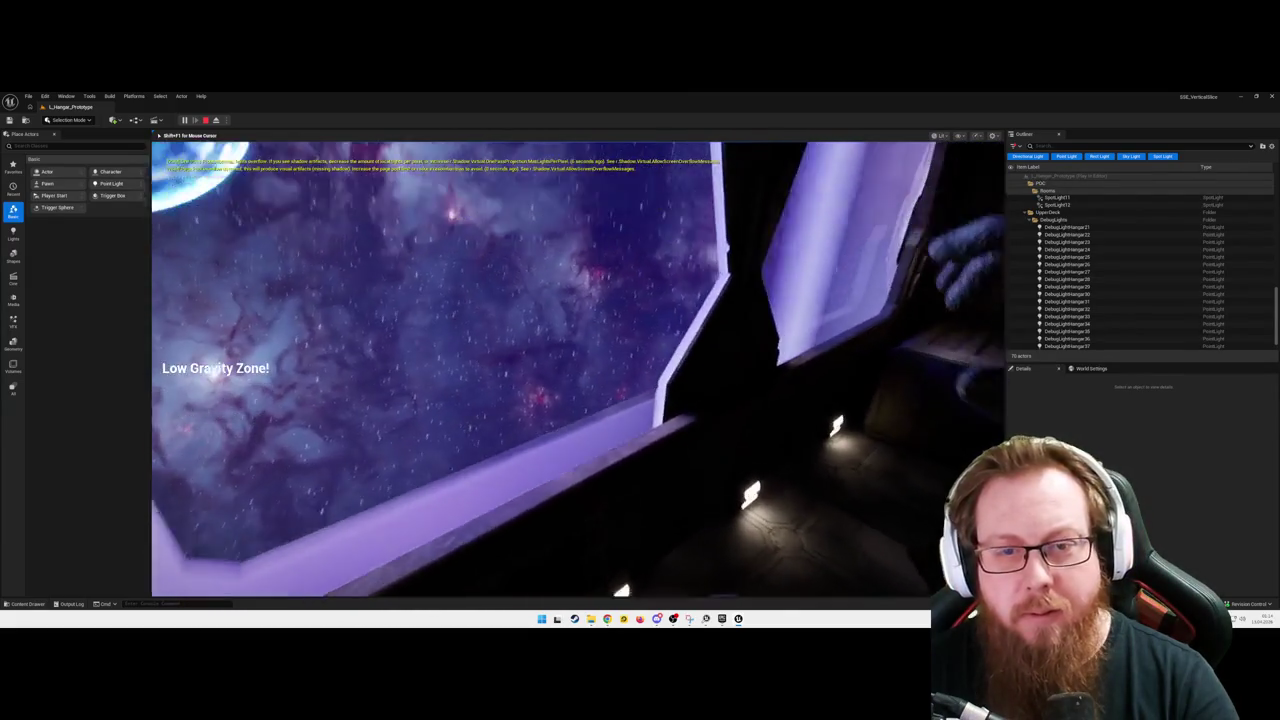
{"action": "key", "text": "w"}
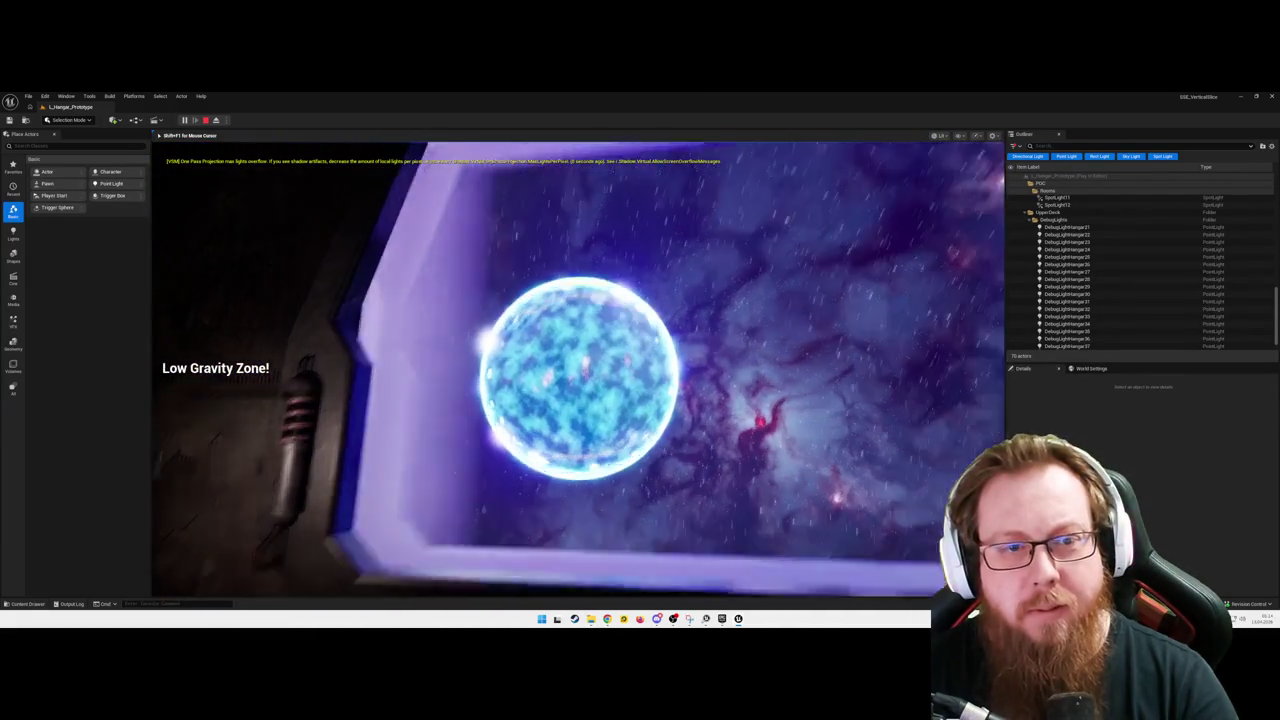
{"action": "key", "text": "w"}
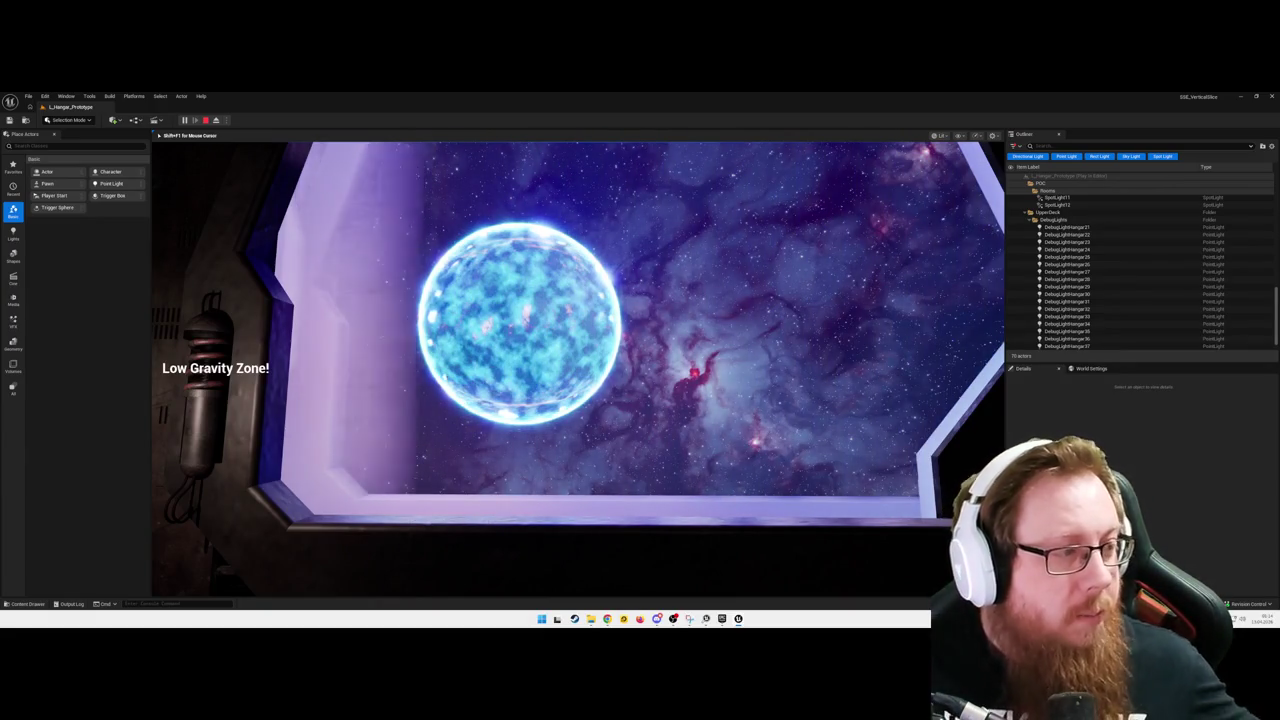
{"action": "key", "text": "Escape"}
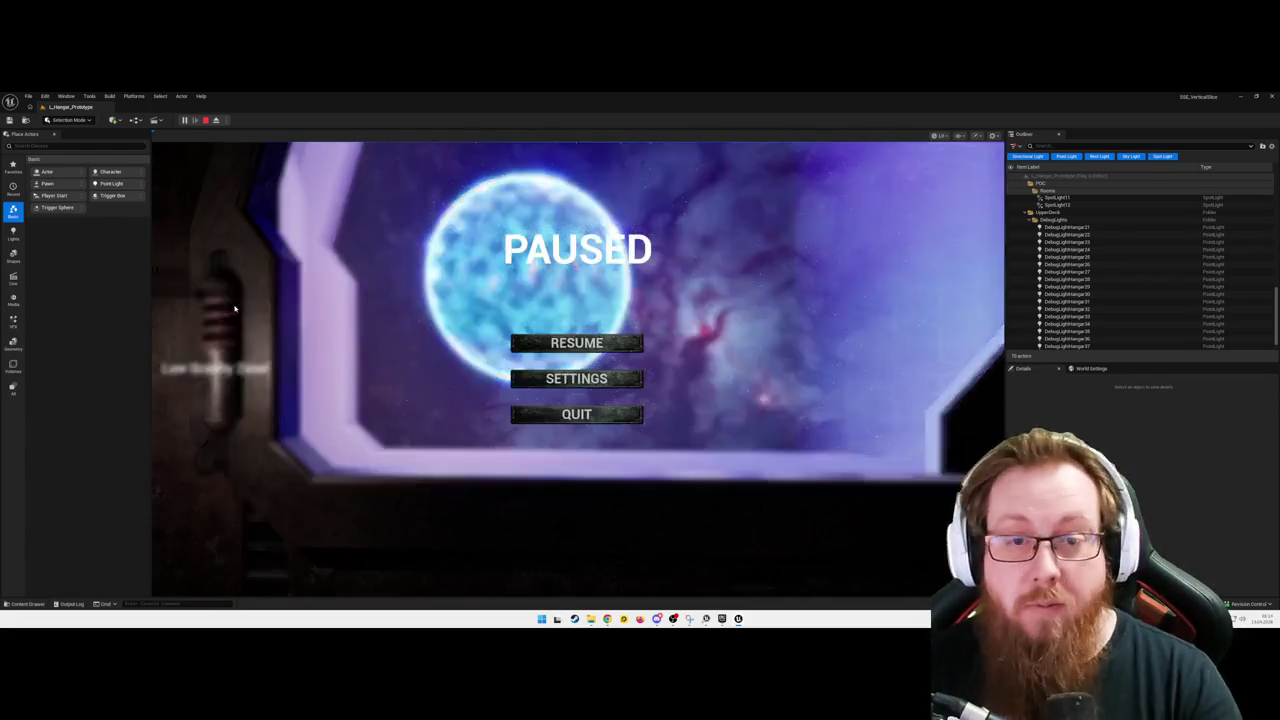
{"action": "left_click", "coordinate": [622, 419]}
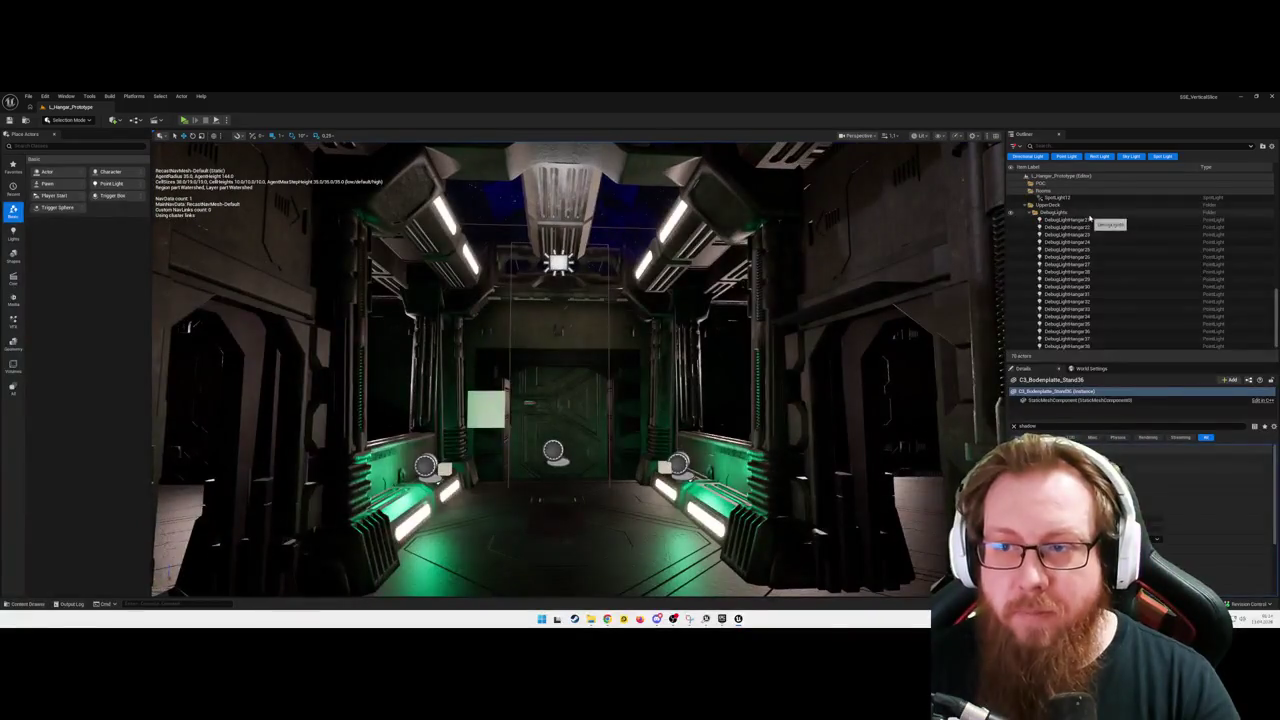
Step: Select DebugLightHangar21, DebugLightHangar and DebugLightHangar27 in the Outliner to check their shadow settings
{"action": "left_click", "coordinate": [1067, 219]}
{"action": "scroll", "coordinate": [1086, 289], "scroll_direction": "up", "scroll_amount": 10}
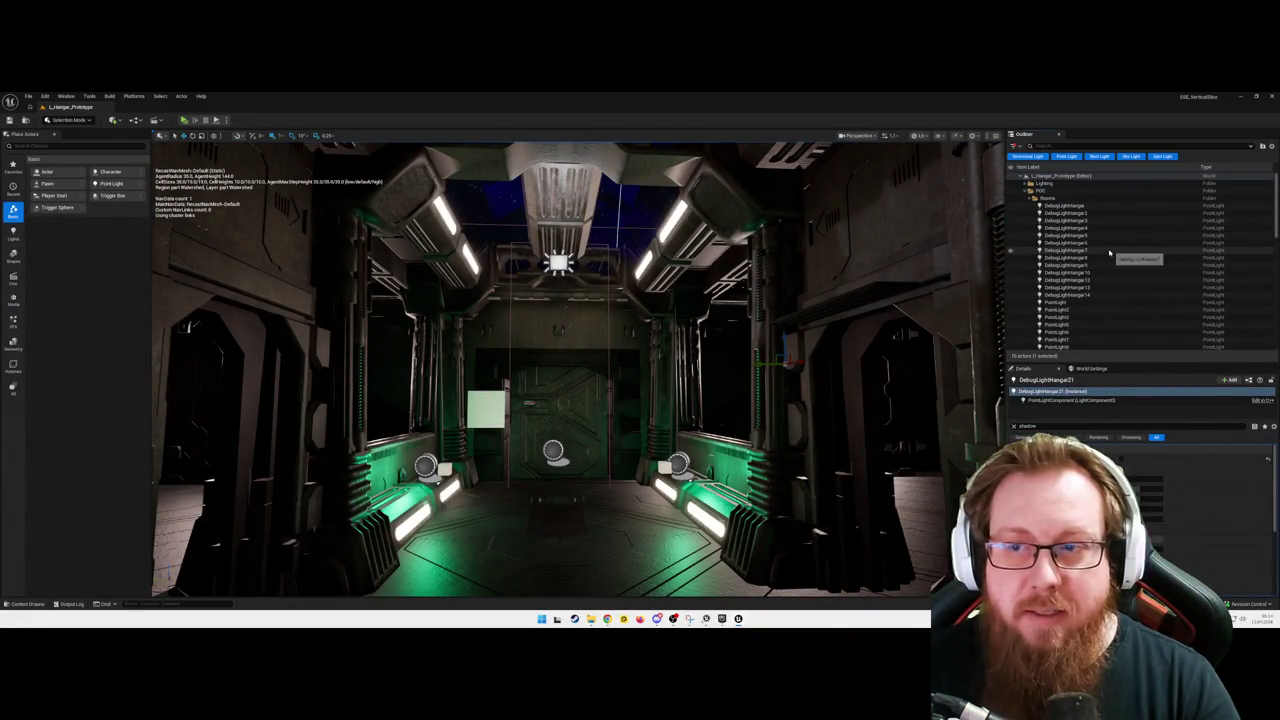
{"action": "left_click", "coordinate": [1064, 205]}
{"action": "scroll", "coordinate": [1068, 272], "scroll_direction": "down", "scroll_amount": 10}
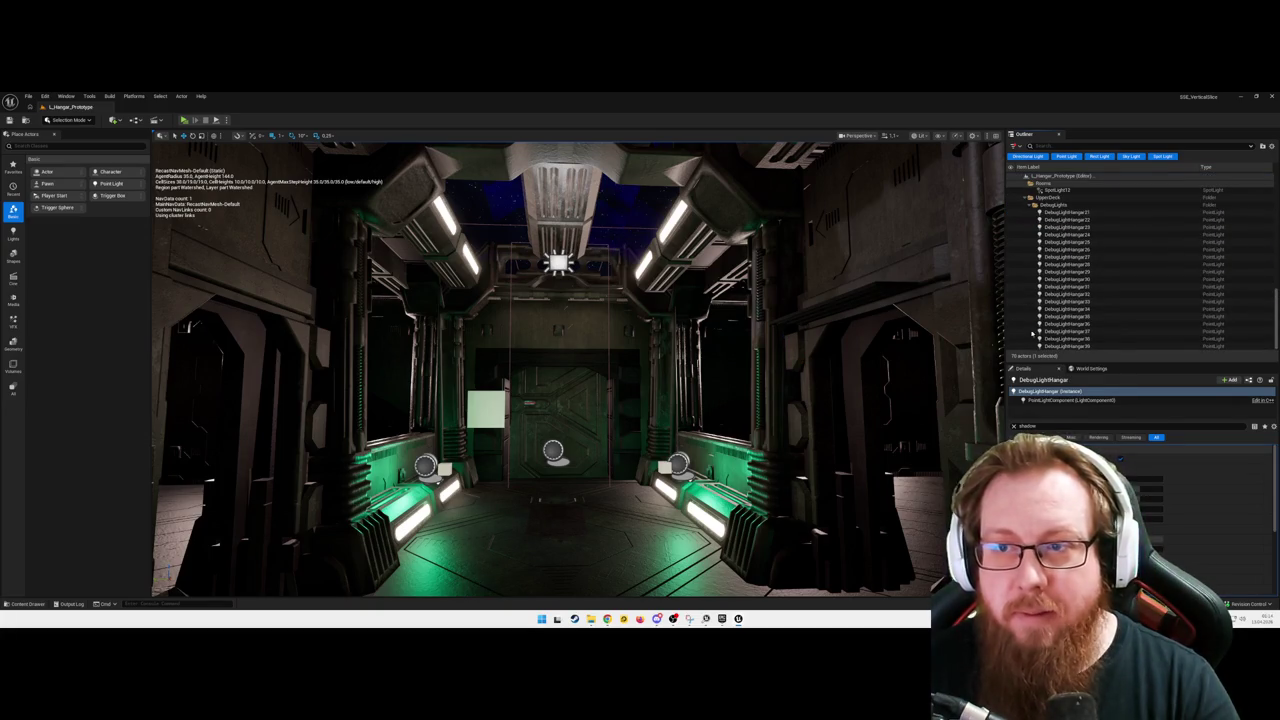
{"action": "key", "text": "f"}
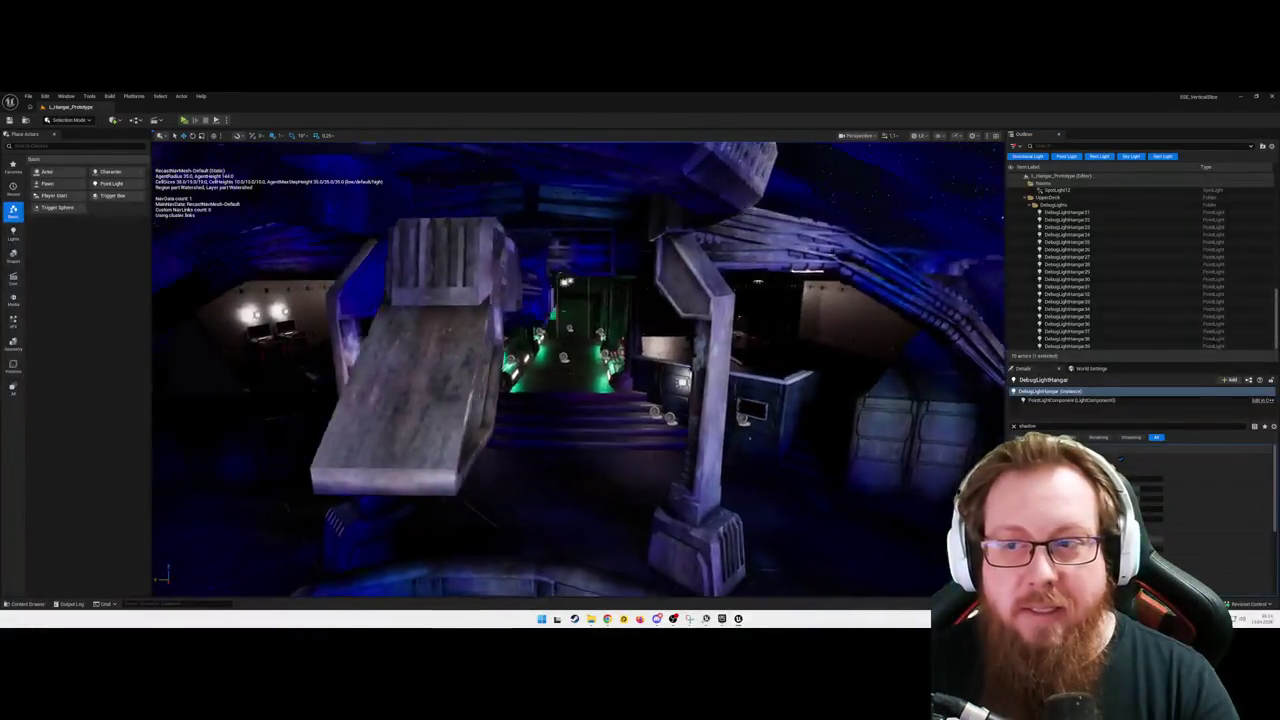
{"action": "left_click", "coordinate": [1066, 257]}
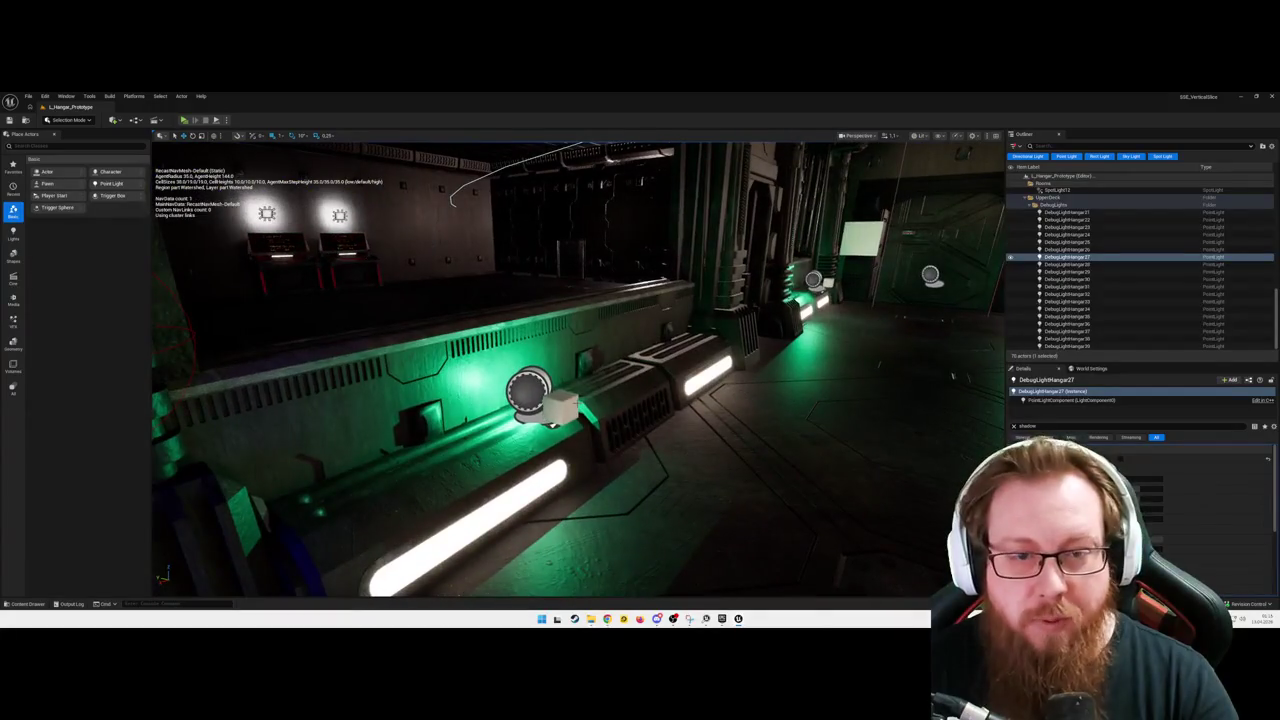
Step: Inspect BP_NavigationLight and BP_BootLight8, clear the selection, and switch to wireframe view (Alt+2)
{"action": "left_click", "coordinate": [531, 392]}
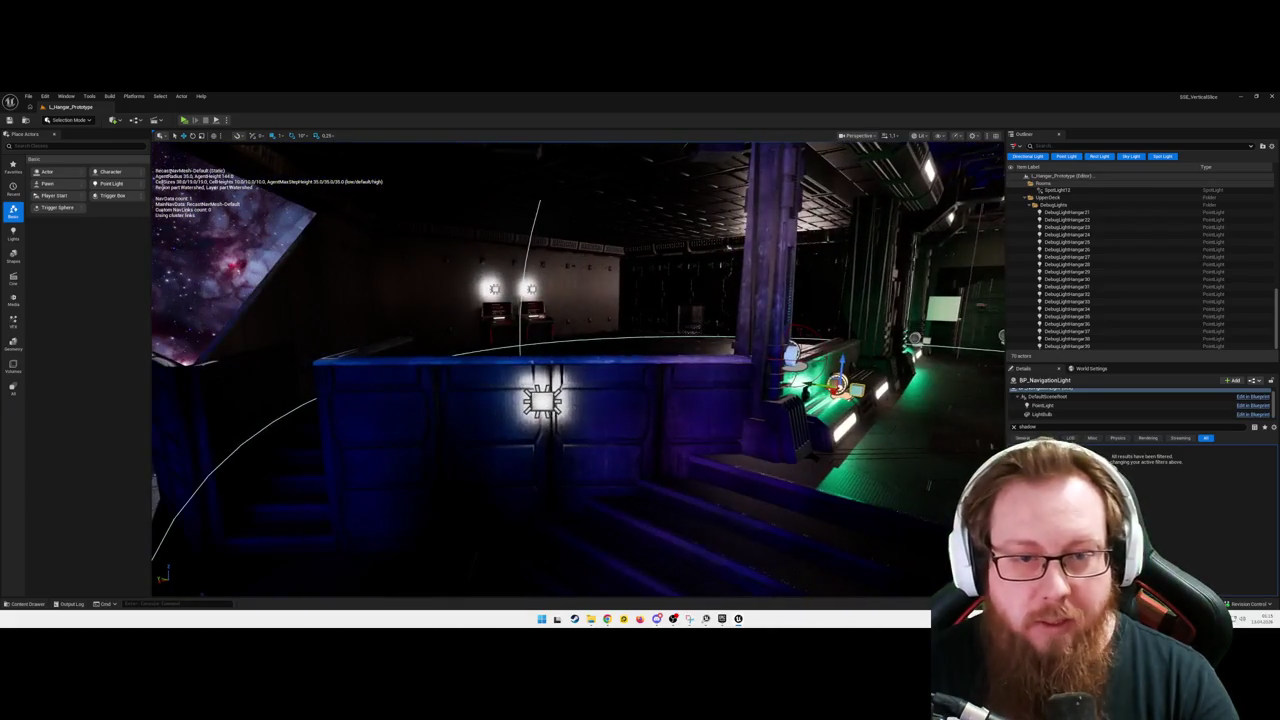
{"action": "left_click", "coordinate": [545, 400]}
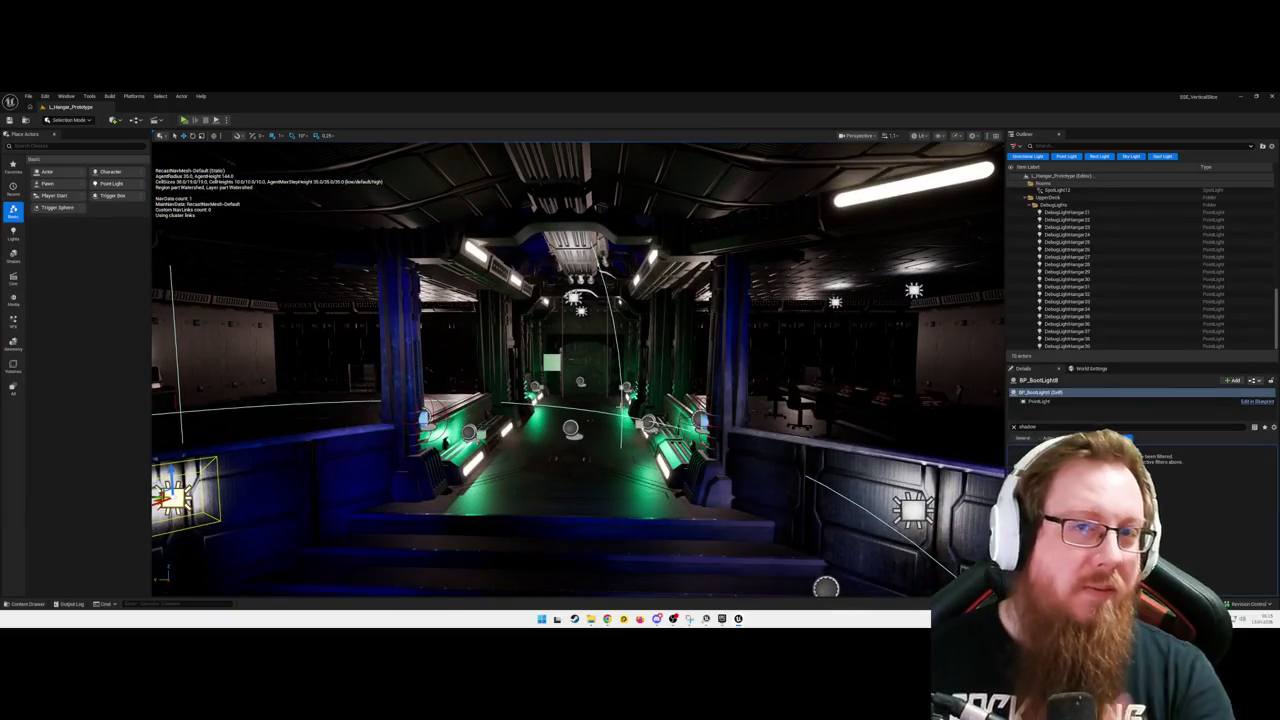
{"action": "key", "text": "Escape"}
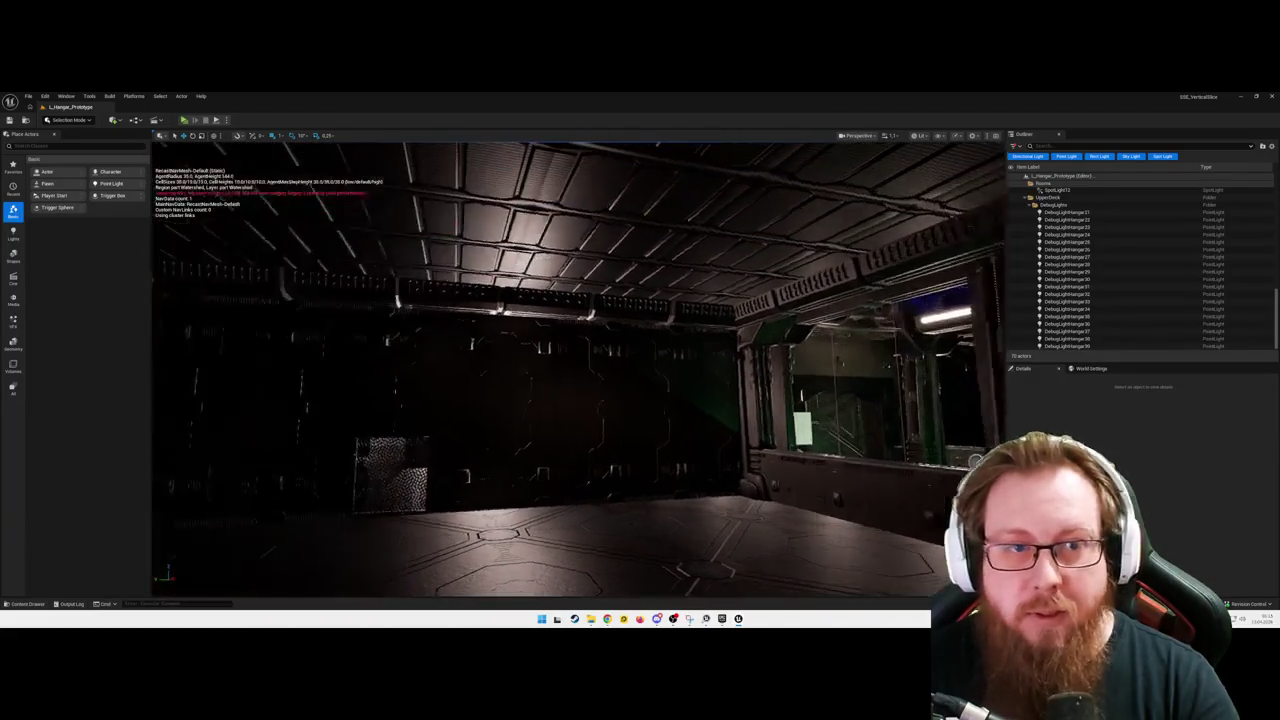
{"action": "key", "text": "alt+2"}
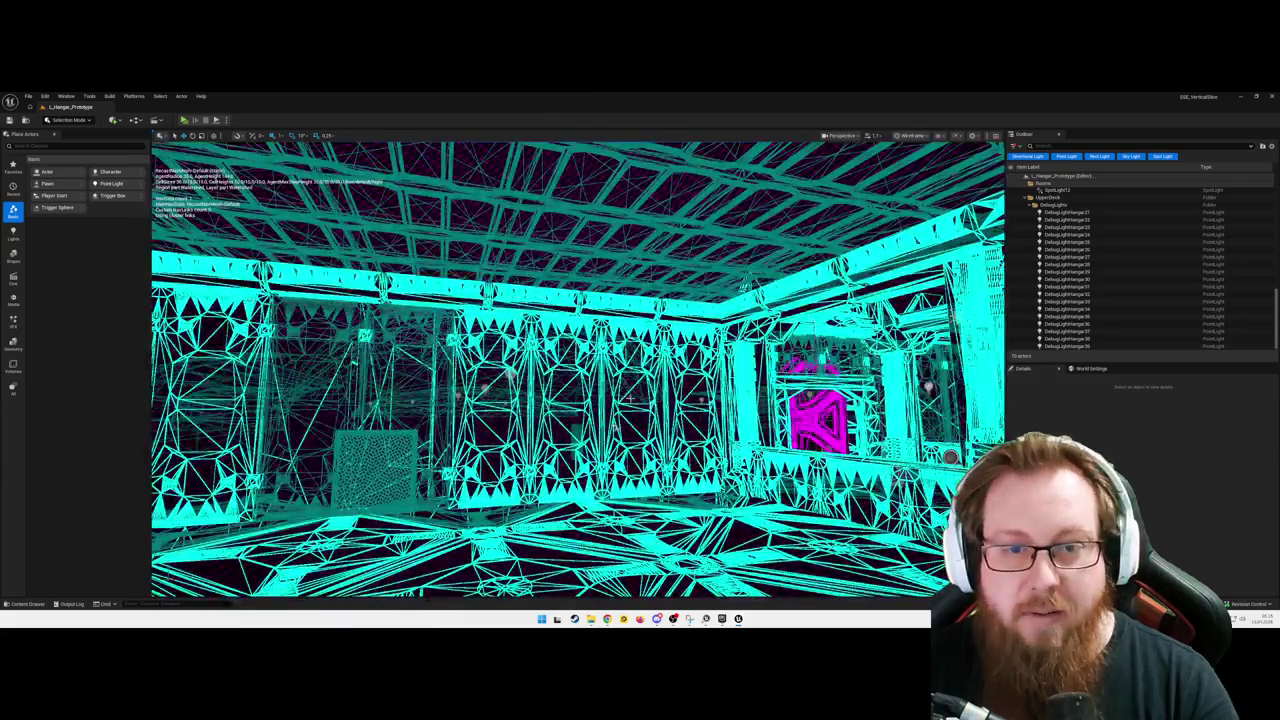
Step: Switch to Unlit view (Alt+3), then back to Lit (Alt+4) and fly toward the planet-window room
{"action": "key", "text": "alt+3"}
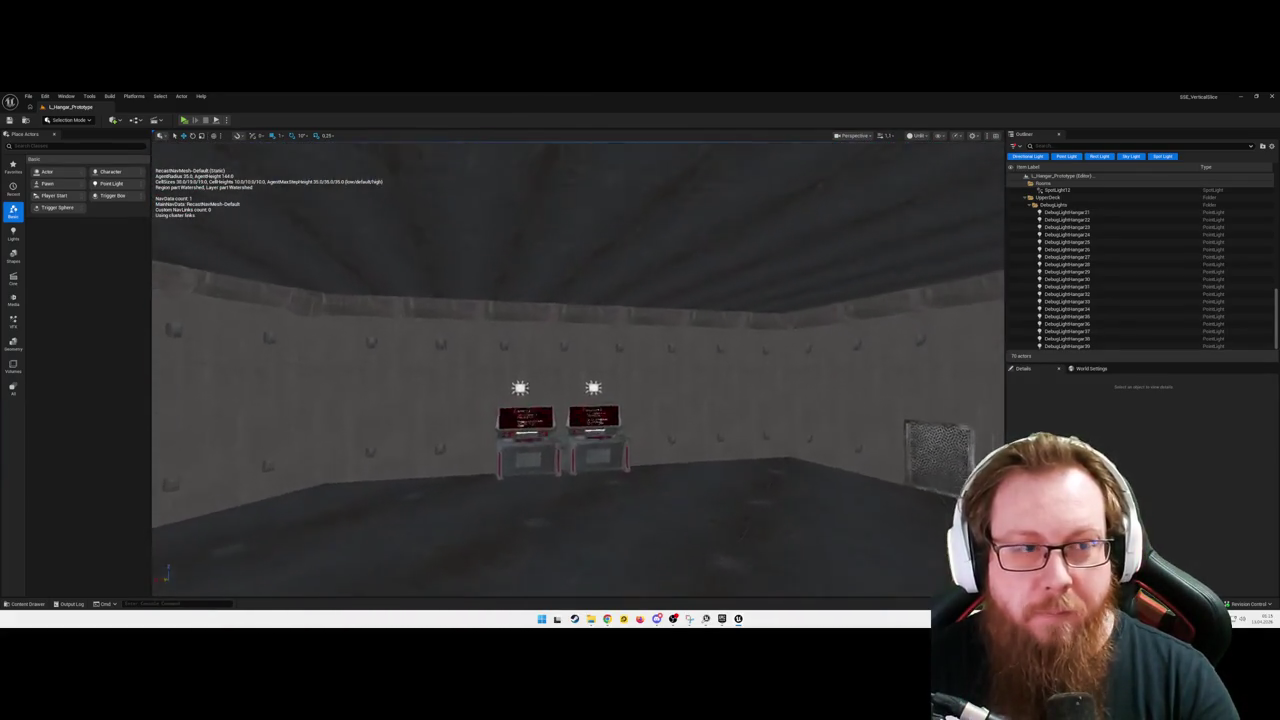
{"action": "key", "text": "alt+4"}
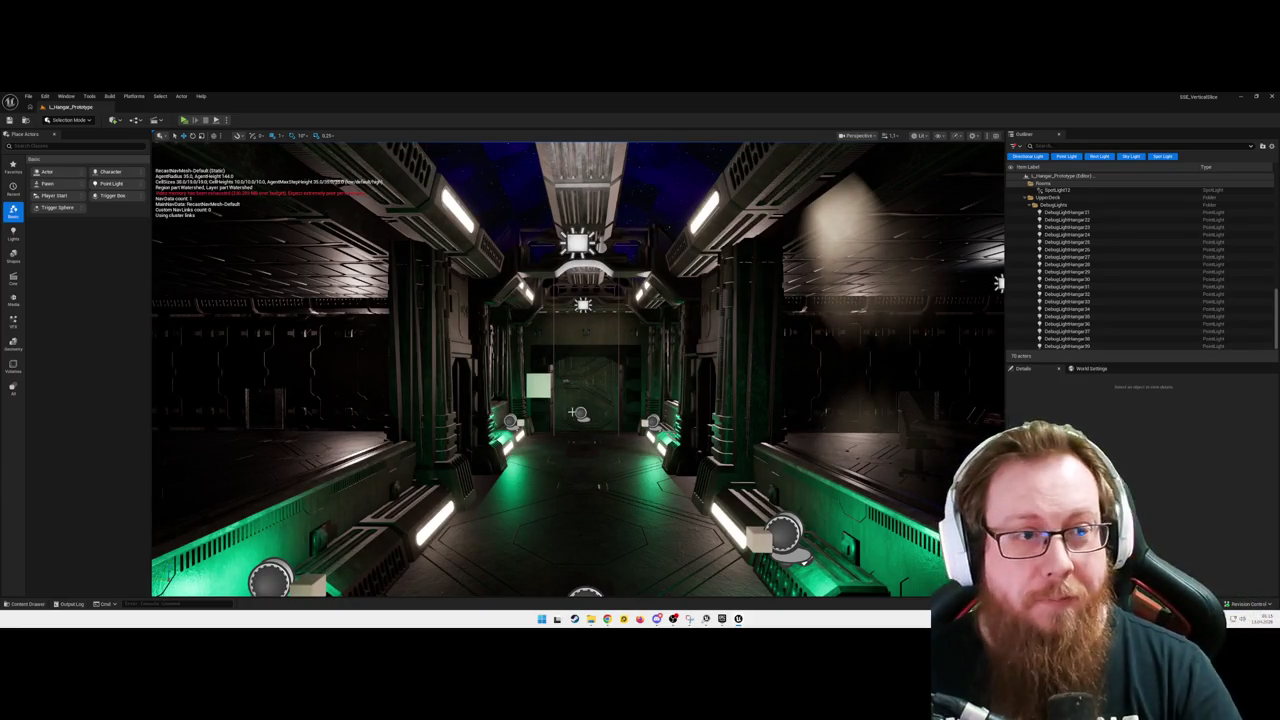
{"action": "key", "text": "w"}
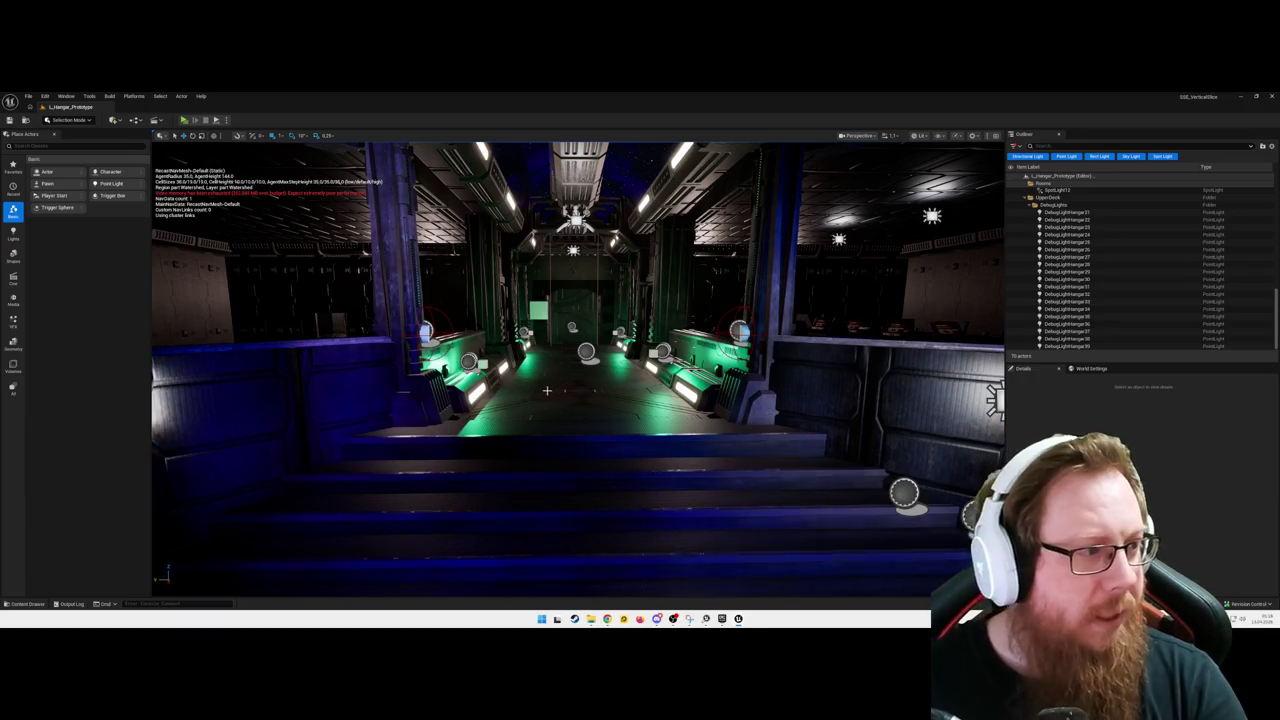
{"action": "mouse_move", "coordinate": [591, 397]}
{"action": "left_mouse_down"}
{"action": "mouse_move", "coordinate": [591, 360]}
{"action": "mouse_move", "coordinate": [640, 345]}
{"action": "mouse_move", "coordinate": [600, 350]}
{"action": "mouse_move", "coordinate": [224, 207]}
{"action": "mouse_move", "coordinate": [921, 475]}
{"action": "mouse_move", "coordinate": [680, 455]}
{"action": "mouse_move", "coordinate": [669, 410]}
{"action": "left_mouse_up"}
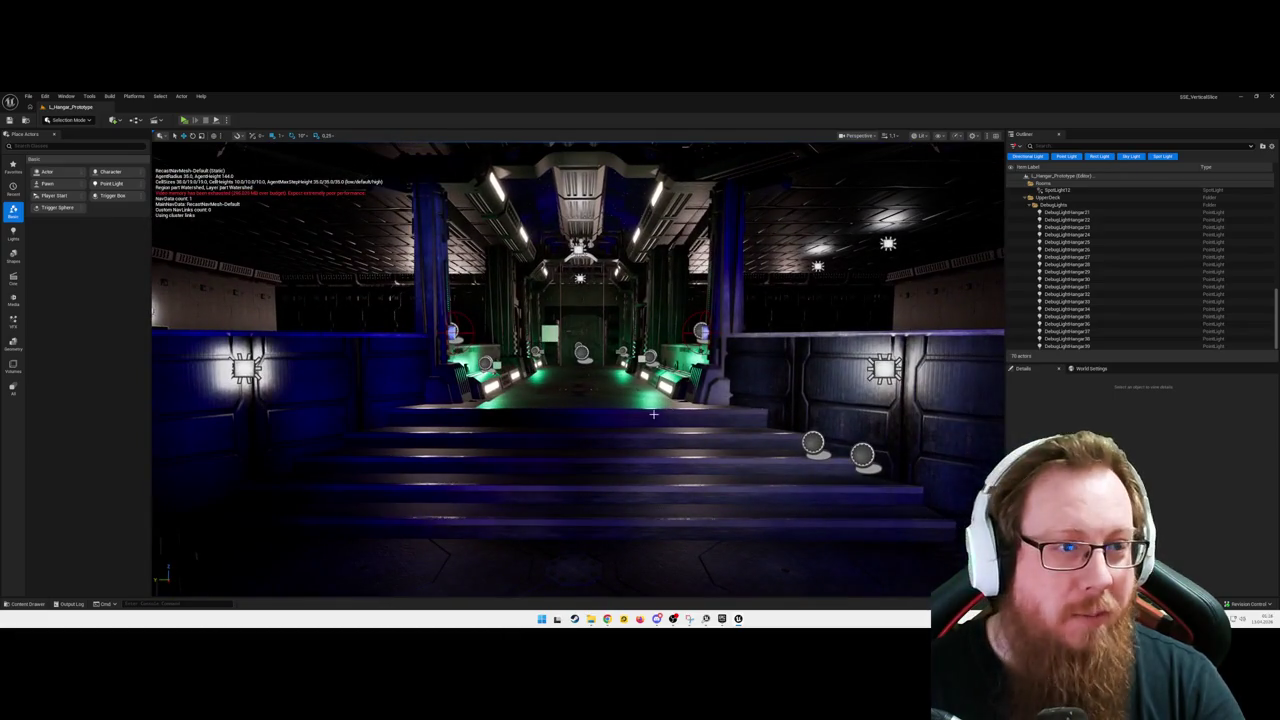